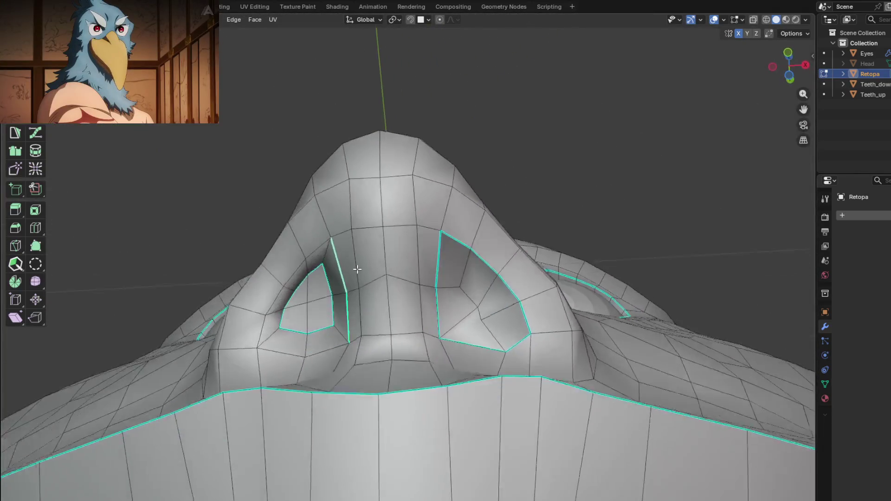
Slide a nostril vertex along its edge, then average the nose normals weighted by face area
{"action": "left_click", "coordinate": [390, 280]}
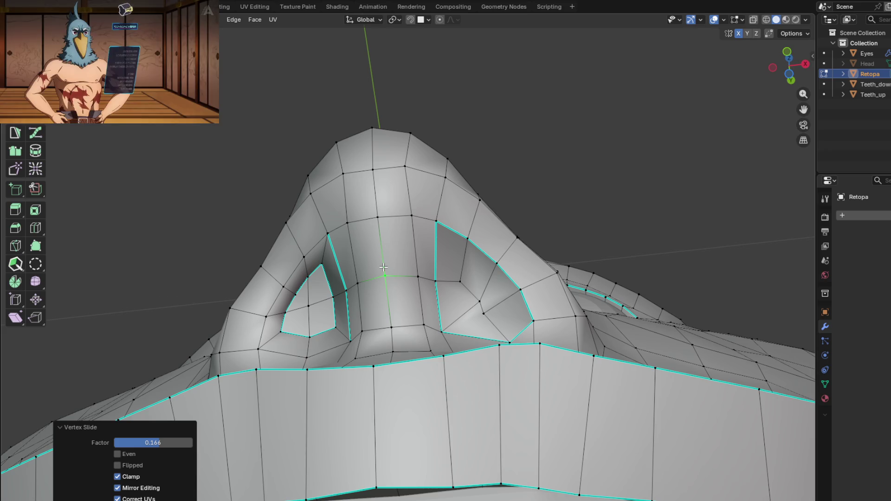
{"action": "middle_click_drag", "start_coordinate": [313, 239], "coordinate": [331, 355]}
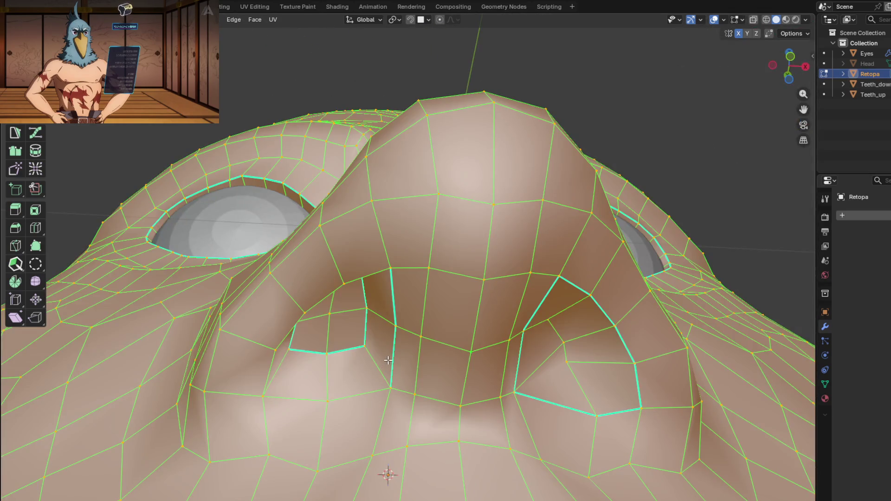
{"action": "key", "text": "alt+n"}
{"action": "mouse_move", "coordinate": [388, 360]}
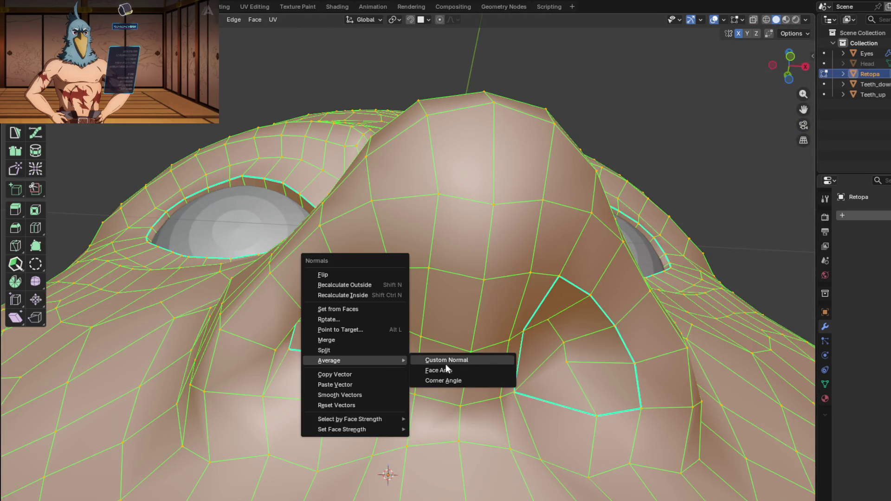
{"action": "left_click", "coordinate": [419, 368]}
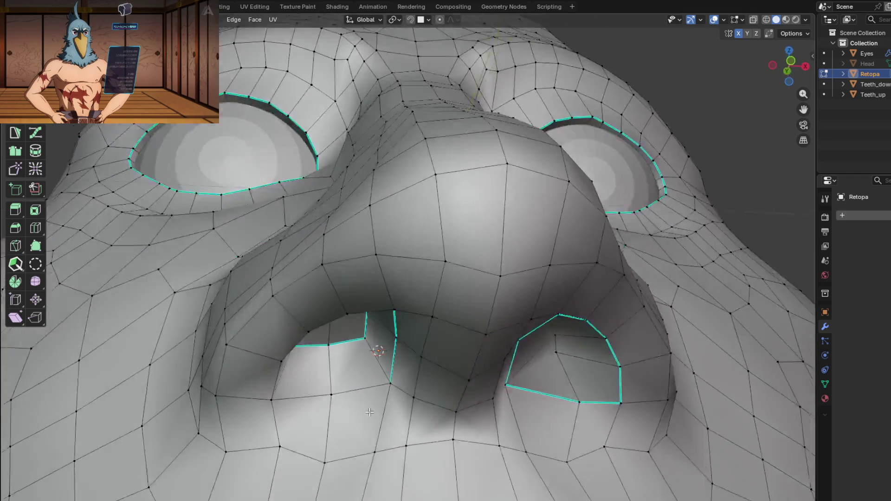
Slide two more vertices on the nose and beside the nostril, ending at factor 0.252
{"action": "mouse_move", "coordinate": [372, 342]}
{"action": "middle_mouse_down"}
{"action": "mouse_move", "coordinate": [139, 232]}
{"action": "mouse_move", "coordinate": [75, 179]}
{"action": "mouse_move", "coordinate": [426, 424]}
{"action": "mouse_move", "coordinate": [398, 328]}
{"action": "mouse_move", "coordinate": [374, 348]}
{"action": "mouse_move", "coordinate": [404, 339]}
{"action": "middle_mouse_up"}
{"action": "left_click", "coordinate": [377, 347]}
{"action": "scroll", "coordinate": [439, 342], "scroll_direction": "up", "scroll_amount": 6}
{"action": "scroll", "coordinate": [442, 316], "scroll_direction": "down", "scroll_amount": 6}
{"action": "mouse_move", "coordinate": [443, 316]}
{"action": "middle_mouse_down"}
{"action": "mouse_move", "coordinate": [336, 358]}
{"action": "mouse_move", "coordinate": [391, 369]}
{"action": "middle_mouse_up"}
{"action": "scroll", "coordinate": [373, 370], "scroll_direction": "up", "scroll_amount": 2}
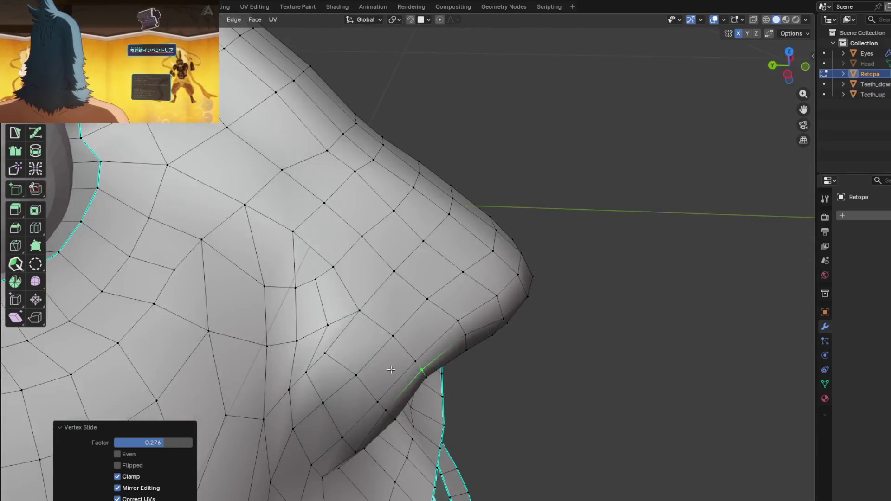
{"action": "left_click", "coordinate": [335, 346]}
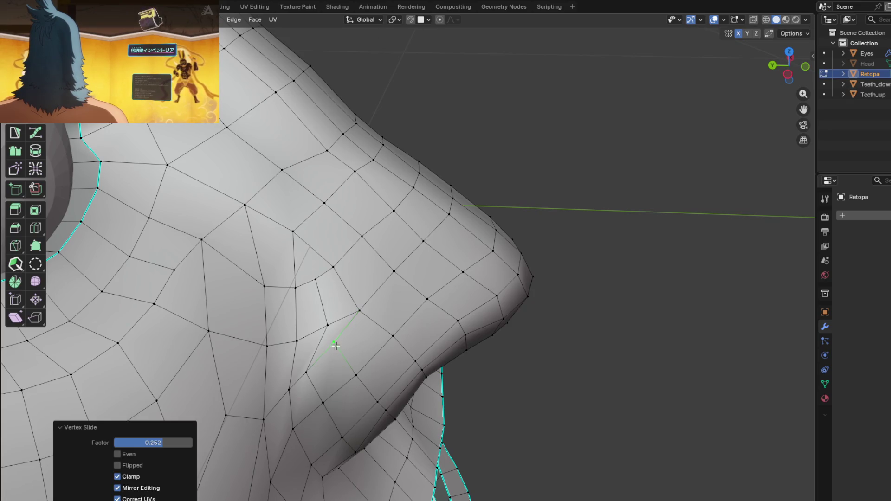
{"action": "scroll", "coordinate": [338, 347], "scroll_direction": "down", "scroll_amount": 3}
Preview the nose shape from below in Object Mode, then return to Edit Mode
{"action": "key", "text": "Tab"}
{"action": "mouse_move", "coordinate": [356, 338]}
{"action": "middle_mouse_down"}
{"action": "mouse_move", "coordinate": [296, 343]}
{"action": "mouse_move", "coordinate": [254, 298]}
{"action": "mouse_move", "coordinate": [238, 259]}
{"action": "middle_mouse_up"}
{"action": "scroll", "coordinate": [281, 355], "scroll_direction": "up", "scroll_amount": 3}
{"action": "scroll", "coordinate": [280, 355], "scroll_direction": "down", "scroll_amount": 3}
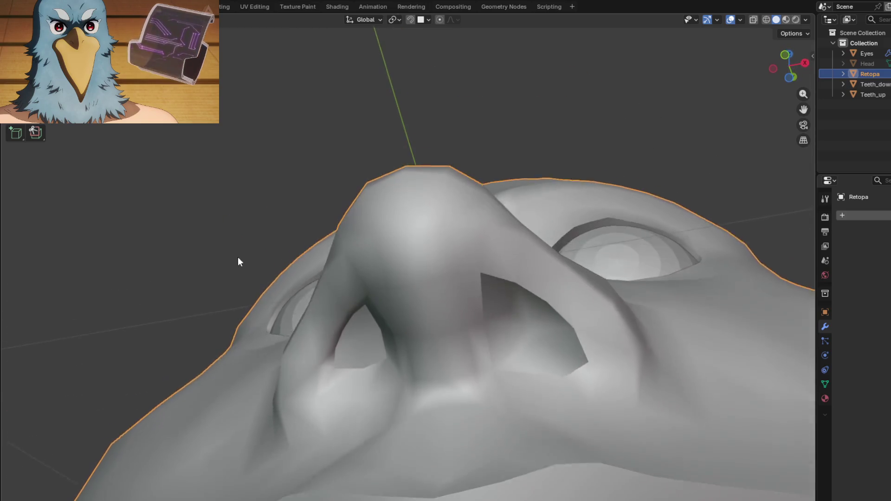
{"action": "scroll", "coordinate": [402, 354], "scroll_direction": "up", "scroll_amount": 2}
{"action": "mouse_move", "coordinate": [402, 350]}
{"action": "middle_mouse_down"}
{"action": "mouse_move", "coordinate": [396, 338]}
{"action": "mouse_move", "coordinate": [403, 372]}
{"action": "middle_mouse_up"}
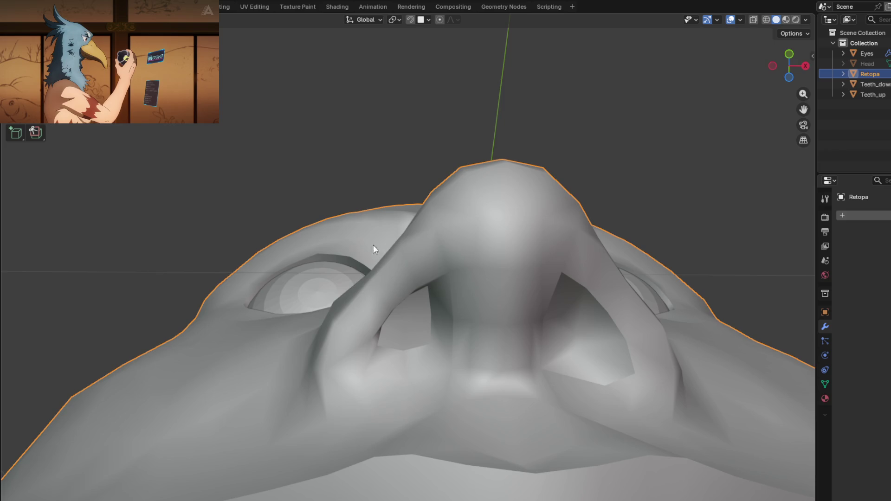
{"action": "key", "text": "Tab"}
{"action": "mouse_move", "coordinate": [373, 249]}
{"action": "middle_mouse_down"}
{"action": "mouse_move", "coordinate": [427, 306]}
{"action": "mouse_move", "coordinate": [478, 338]}
{"action": "mouse_move", "coordinate": [418, 325]}
{"action": "mouse_move", "coordinate": [510, 334]}
{"action": "mouse_move", "coordinate": [357, 368]}
{"action": "mouse_move", "coordinate": [339, 320]}
{"action": "middle_mouse_up"}
Flatten the selected faces beside the nostril with LoopTools Flatten and preview the surface
{"action": "right_click", "coordinate": [336, 315]}
{"action": "mouse_move", "coordinate": [360, 314]}
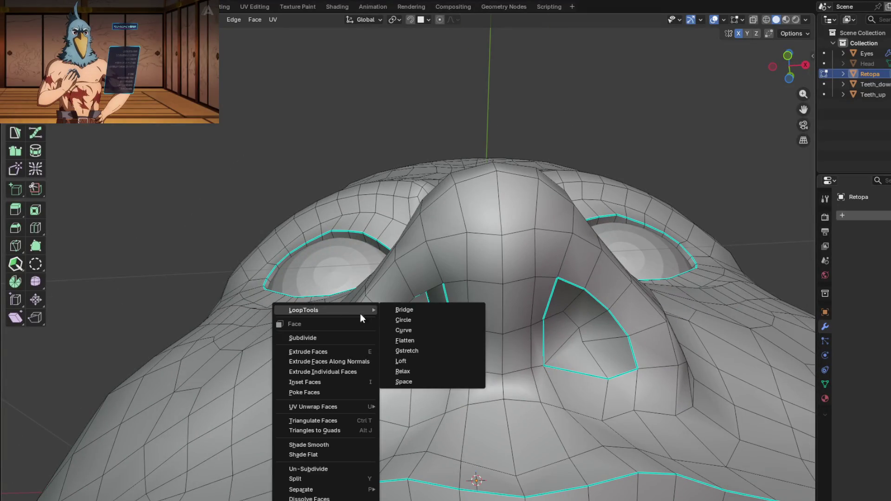
{"action": "left_click", "coordinate": [421, 343]}
{"action": "mouse_move", "coordinate": [422, 344]}
{"action": "middle_mouse_down"}
{"action": "mouse_move", "coordinate": [375, 390]}
{"action": "mouse_move", "coordinate": [408, 394]}
{"action": "mouse_move", "coordinate": [469, 434]}
{"action": "mouse_move", "coordinate": [363, 338]}
{"action": "mouse_move", "coordinate": [347, 343]}
{"action": "mouse_move", "coordinate": [333, 319]}
{"action": "middle_mouse_up"}
{"action": "key", "text": "Tab"}
{"action": "mouse_move", "coordinate": [274, 320]}
{"action": "middle_mouse_down"}
{"action": "mouse_move", "coordinate": [378, 259]}
{"action": "mouse_move", "coordinate": [343, 291]}
{"action": "mouse_move", "coordinate": [380, 310]}
{"action": "mouse_move", "coordinate": [420, 301]}
{"action": "middle_mouse_up"}
{"action": "key", "text": "Tab"}
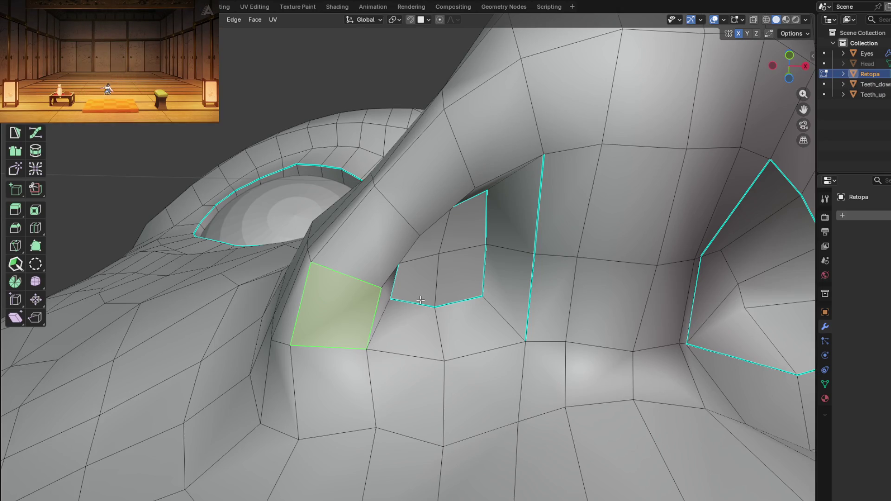
Edge-slide the loop along the nostril opening to factor 0.173
{"action": "mouse_move", "coordinate": [431, 300]}
{"action": "middle_mouse_down"}
{"action": "mouse_move", "coordinate": [385, 313]}
{"action": "mouse_move", "coordinate": [383, 283]}
{"action": "middle_mouse_up"}
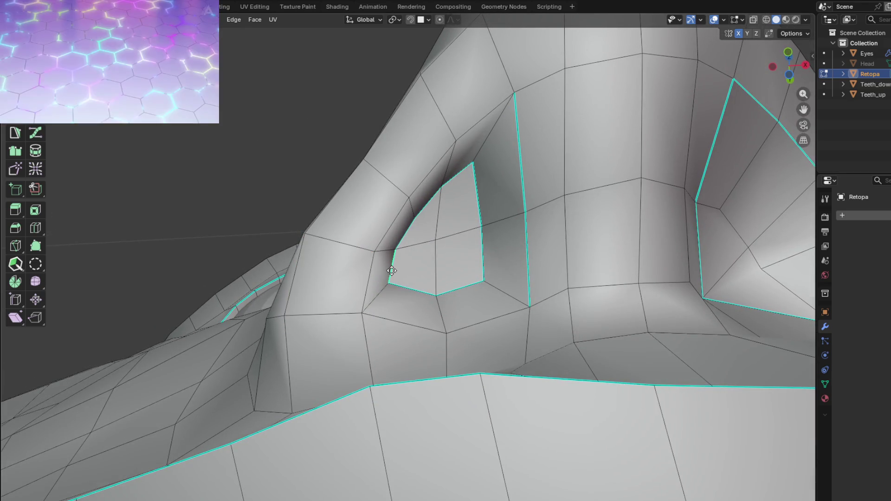
{"action": "left_click", "coordinate": [397, 274]}
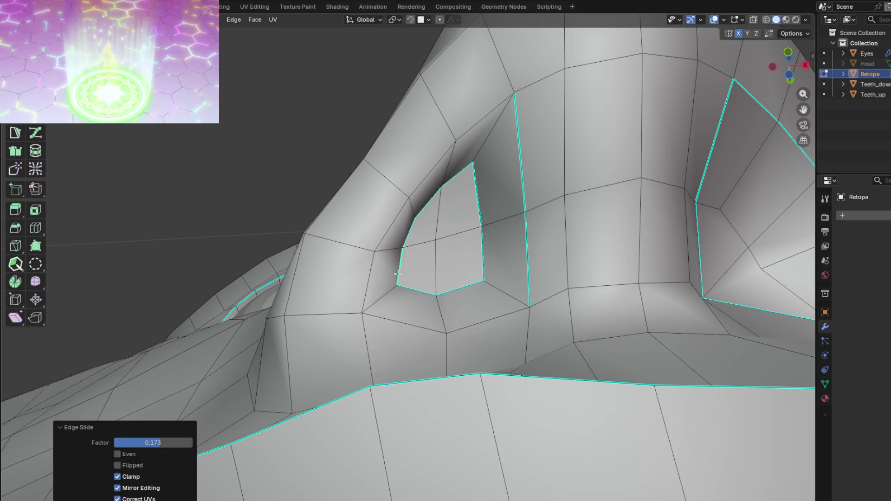
{"action": "scroll", "coordinate": [439, 195], "scroll_direction": "down", "scroll_amount": 2}
{"action": "mouse_move", "coordinate": [439, 195]}
{"action": "middle_mouse_down"}
{"action": "mouse_move", "coordinate": [431, 225]}
{"action": "mouse_move", "coordinate": [497, 248]}
{"action": "mouse_move", "coordinate": [459, 240]}
{"action": "mouse_move", "coordinate": [446, 225]}
{"action": "mouse_move", "coordinate": [457, 209]}
{"action": "mouse_move", "coordinate": [433, 230]}
{"action": "mouse_move", "coordinate": [404, 235]}
{"action": "mouse_move", "coordinate": [366, 294]}
{"action": "middle_mouse_up"}
{"action": "mouse_move", "coordinate": [291, 358]}
{"action": "middle_mouse_down"}
{"action": "mouse_move", "coordinate": [299, 328]}
{"action": "mouse_move", "coordinate": [288, 388]}
{"action": "mouse_move", "coordinate": [341, 309]}
{"action": "mouse_move", "coordinate": [437, 325]}
{"action": "mouse_move", "coordinate": [278, 334]}
{"action": "mouse_move", "coordinate": [501, 233]}
{"action": "mouse_move", "coordinate": [338, 342]}
{"action": "mouse_move", "coordinate": [321, 329]}
{"action": "mouse_move", "coordinate": [356, 304]}
{"action": "mouse_move", "coordinate": [218, 284]}
{"action": "mouse_move", "coordinate": [100, 252]}
{"action": "mouse_move", "coordinate": [445, 378]}
{"action": "mouse_move", "coordinate": [433, 390]}
{"action": "mouse_move", "coordinate": [351, 339]}
{"action": "middle_mouse_up"}
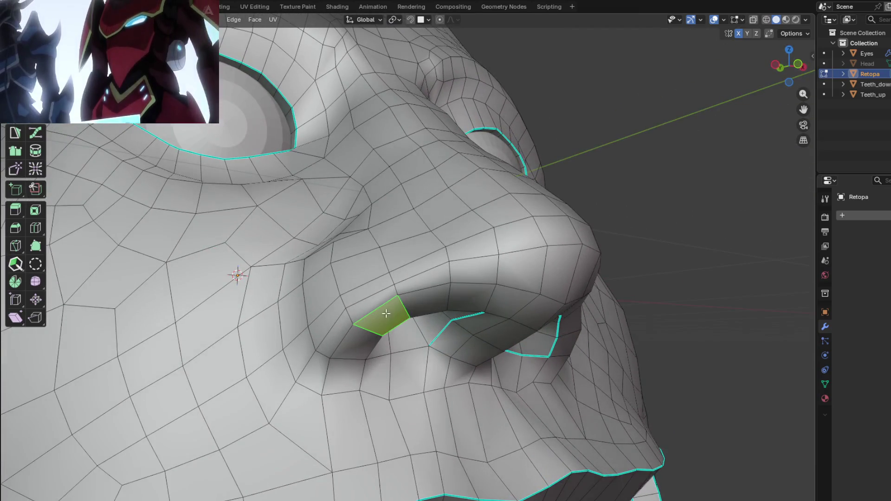
Curve the selected nostril-wing faces into a smooth arc with LoopTools, then reshape them again
{"action": "middle_click_drag", "start_coordinate": [386, 314], "coordinate": [361, 317]}
{"action": "right_click", "coordinate": [370, 314]}
{"action": "mouse_move", "coordinate": [364, 311]}
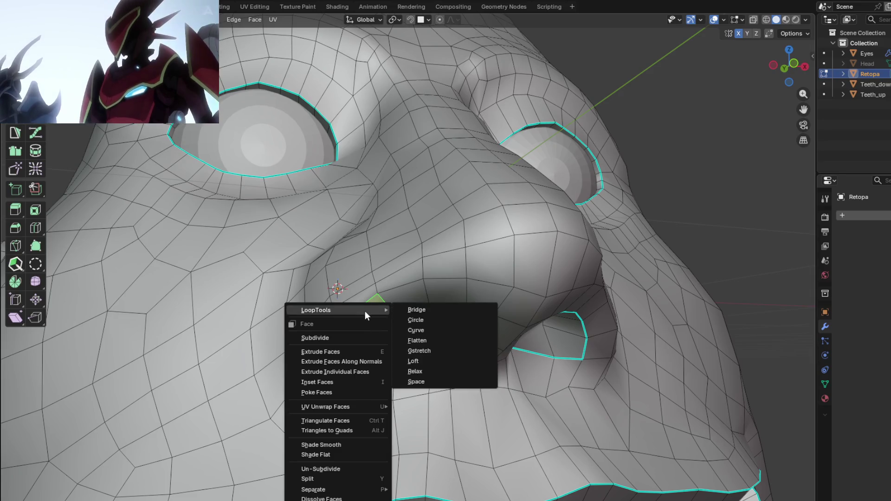
{"action": "left_click", "coordinate": [427, 332]}
{"action": "middle_click_drag", "start_coordinate": [426, 332], "coordinate": [348, 305]}
{"action": "right_click", "coordinate": [349, 305]}
{"action": "mouse_move", "coordinate": [350, 304]}
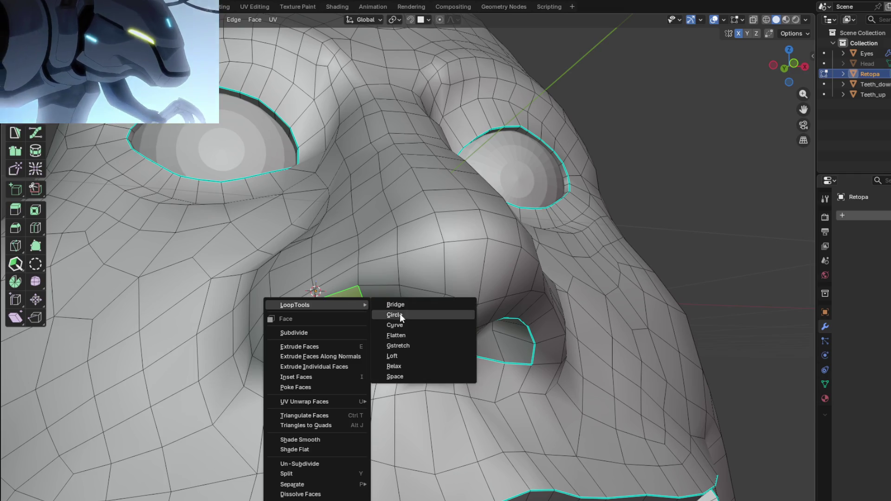
{"action": "left_click", "coordinate": [408, 335]}
Flatten another face beside the nostril and preview the area under the nose
{"action": "left_click", "coordinate": [382, 299]}
{"action": "right_click", "coordinate": [382, 298]}
{"action": "mouse_move", "coordinate": [383, 299]}
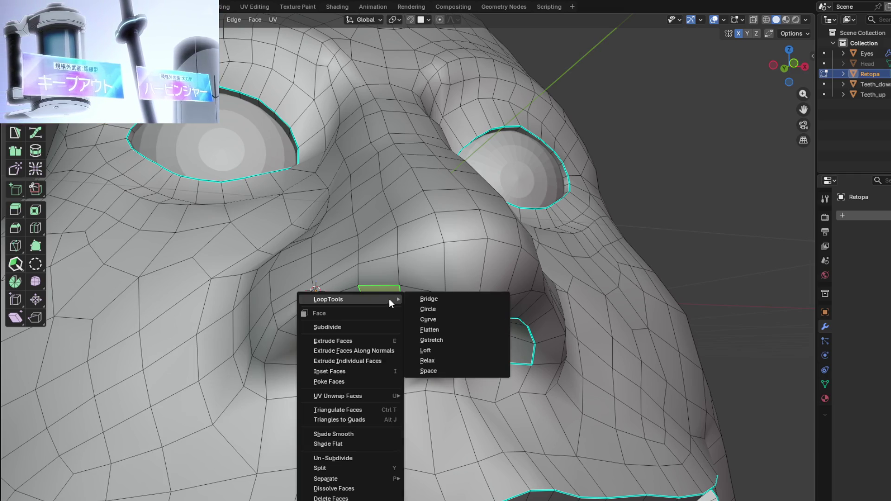
{"action": "left_click", "coordinate": [440, 329]}
{"action": "mouse_move", "coordinate": [441, 332]}
{"action": "middle_mouse_down"}
{"action": "mouse_move", "coordinate": [338, 310]}
{"action": "mouse_move", "coordinate": [422, 302]}
{"action": "mouse_move", "coordinate": [366, 273]}
{"action": "middle_mouse_up"}
{"action": "key", "text": "Tab"}
{"action": "scroll", "coordinate": [366, 272], "scroll_direction": "up", "scroll_amount": 3}
{"action": "key", "text": "Tab"}
Flatten two more faces by the nostril opening with LoopTools Flatten, best-fit plane, 100% influence
{"action": "mouse_move", "coordinate": [406, 319]}
{"action": "middle_mouse_down"}
{"action": "mouse_move", "coordinate": [405, 349]}
{"action": "mouse_move", "coordinate": [404, 326]}
{"action": "middle_mouse_up"}
{"action": "right_click", "coordinate": [405, 349]}
{"action": "mouse_move", "coordinate": [394, 308]}
{"action": "left_click", "coordinate": [452, 353]}
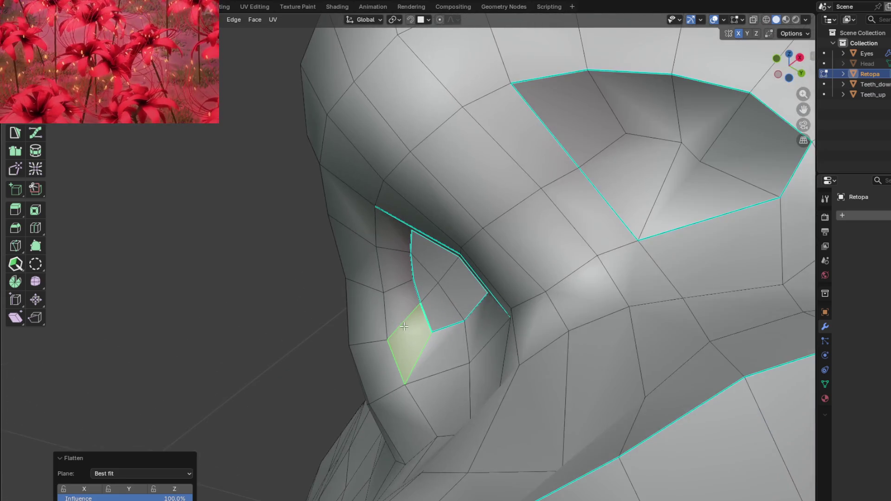
{"action": "right_click", "coordinate": [403, 296]}
{"action": "left_click", "coordinate": [454, 325]}
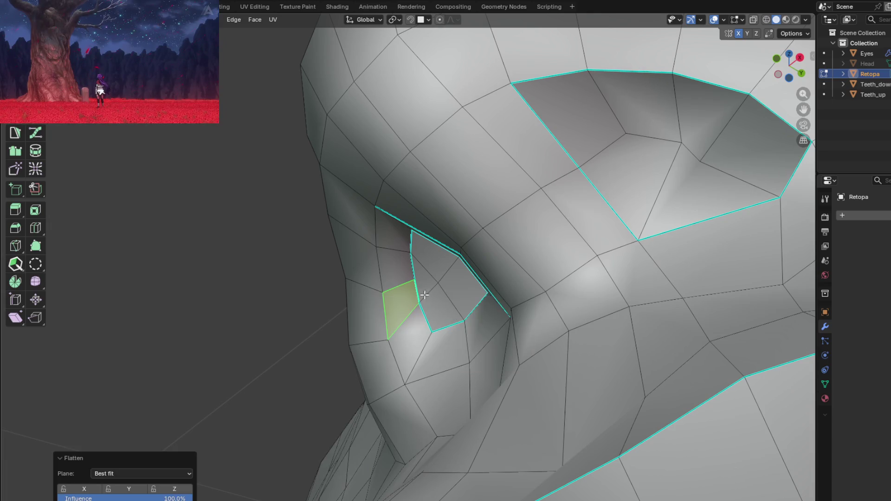
{"action": "mouse_move", "coordinate": [469, 325]}
{"action": "middle_mouse_down"}
{"action": "mouse_move", "coordinate": [496, 348]}
{"action": "mouse_move", "coordinate": [512, 309]}
{"action": "mouse_move", "coordinate": [386, 342]}
{"action": "middle_mouse_up"}
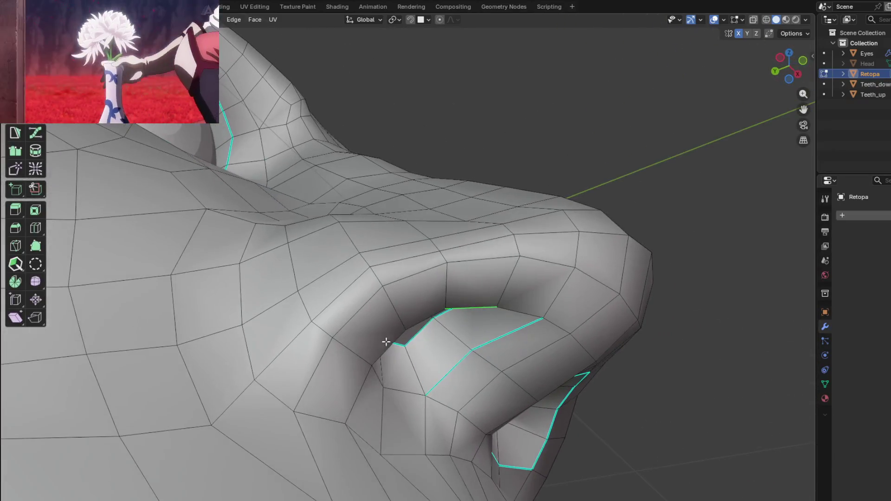
Flatten the selected faces and the edge loop at the nostril corner with LoopTools
{"action": "right_click", "coordinate": [346, 302]}
{"action": "mouse_move", "coordinate": [329, 300]}
{"action": "left_click", "coordinate": [417, 333]}
{"action": "mouse_move", "coordinate": [344, 325]}
{"action": "middle_mouse_down"}
{"action": "mouse_move", "coordinate": [355, 360]}
{"action": "mouse_move", "coordinate": [324, 394]}
{"action": "mouse_move", "coordinate": [331, 456]}
{"action": "mouse_move", "coordinate": [331, 377]}
{"action": "middle_mouse_up"}
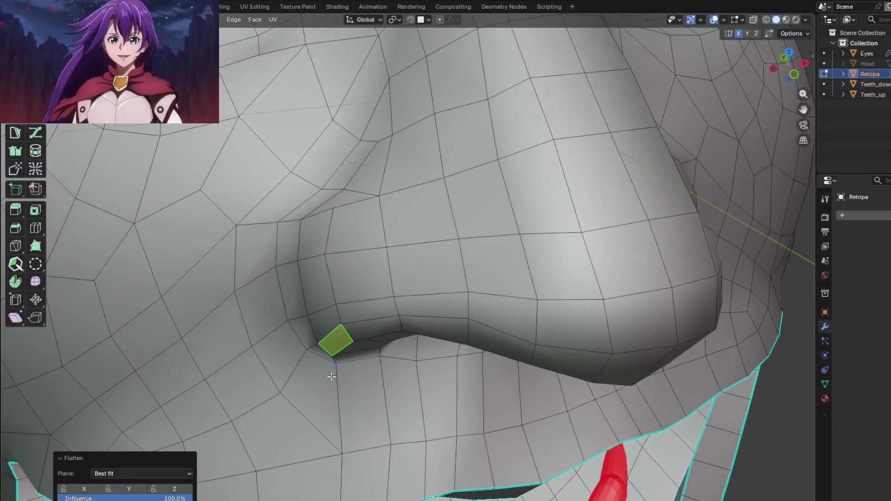
{"action": "scroll", "coordinate": [317, 354], "scroll_direction": "up", "scroll_amount": 4}
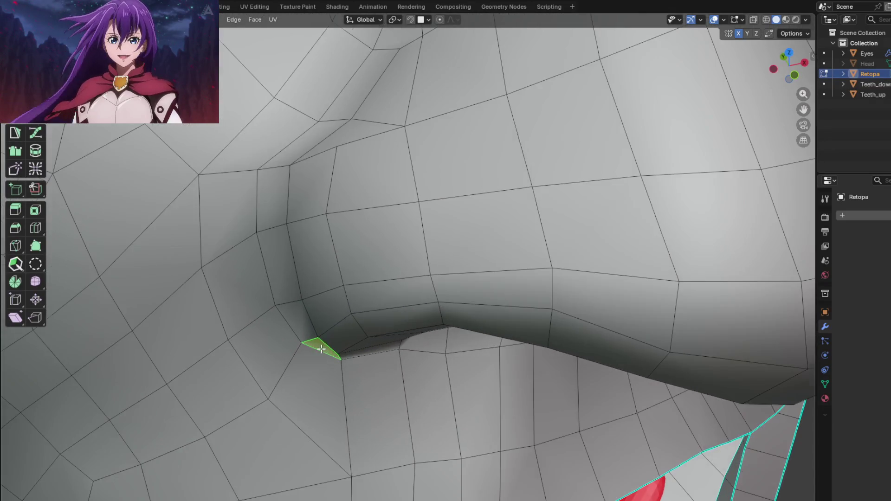
{"action": "mouse_move", "coordinate": [315, 333]}
{"action": "middle_mouse_down"}
{"action": "mouse_move", "coordinate": [322, 351]}
{"action": "mouse_move", "coordinate": [330, 341]}
{"action": "mouse_move", "coordinate": [370, 348]}
{"action": "mouse_move", "coordinate": [414, 225]}
{"action": "mouse_move", "coordinate": [459, 205]}
{"action": "mouse_move", "coordinate": [519, 233]}
{"action": "mouse_move", "coordinate": [390, 334]}
{"action": "mouse_move", "coordinate": [354, 352]}
{"action": "mouse_move", "coordinate": [328, 350]}
{"action": "mouse_move", "coordinate": [338, 342]}
{"action": "middle_mouse_up"}
{"action": "left_click", "coordinate": [383, 343]}
Flatten the thin triangle where the nostril meets the cheek and the adjacent face
{"action": "left_click", "coordinate": [361, 297]}
{"action": "middle_click_drag", "start_coordinate": [370, 302], "coordinate": [370, 312]}
{"action": "right_click", "coordinate": [362, 297]}
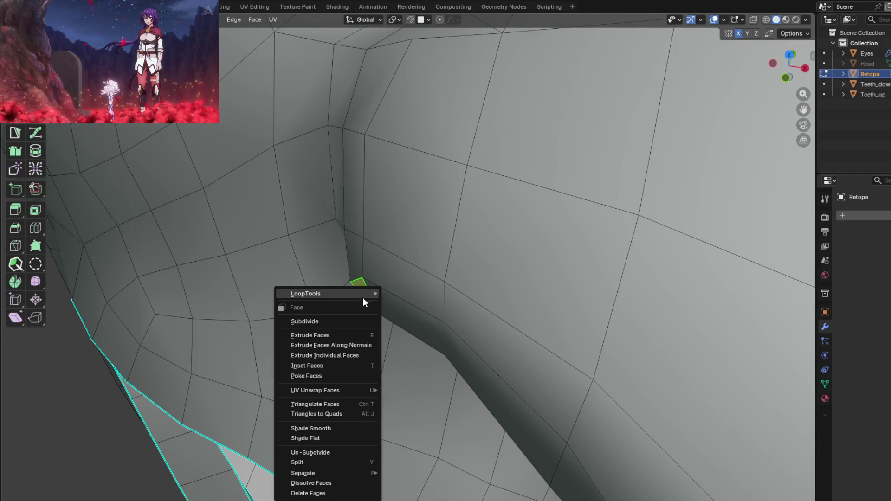
{"action": "mouse_move", "coordinate": [378, 297]}
{"action": "left_click", "coordinate": [409, 323]}
{"action": "scroll", "coordinate": [413, 308], "scroll_direction": "up", "scroll_amount": 3}
{"action": "mouse_move", "coordinate": [416, 304]}
{"action": "middle_mouse_down"}
{"action": "mouse_move", "coordinate": [431, 230]}
{"action": "mouse_move", "coordinate": [427, 292]}
{"action": "mouse_move", "coordinate": [454, 265]}
{"action": "mouse_move", "coordinate": [450, 223]}
{"action": "mouse_move", "coordinate": [423, 256]}
{"action": "middle_mouse_up"}
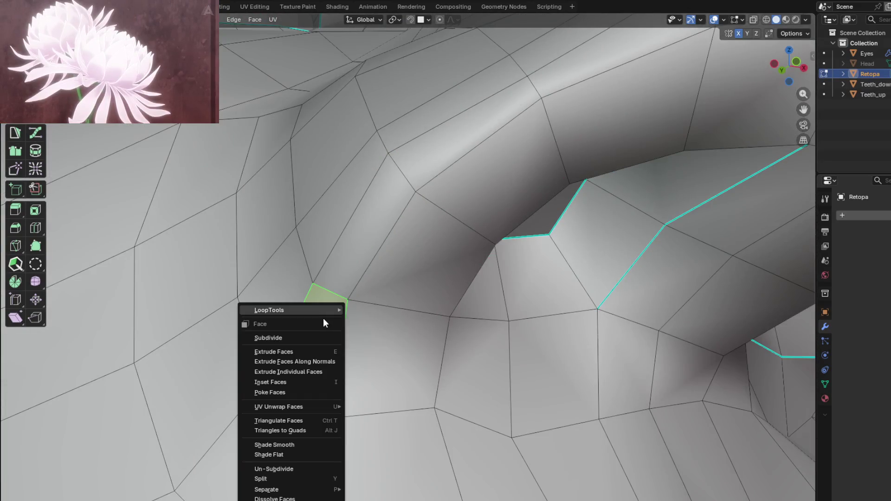
{"action": "mouse_move", "coordinate": [352, 315]}
{"action": "left_click", "coordinate": [392, 340]}
{"action": "mouse_move", "coordinate": [392, 340]}
{"action": "middle_mouse_down"}
{"action": "mouse_move", "coordinate": [411, 308]}
{"action": "mouse_move", "coordinate": [378, 324]}
{"action": "mouse_move", "coordinate": [372, 312]}
{"action": "mouse_move", "coordinate": [397, 259]}
{"action": "mouse_move", "coordinate": [342, 290]}
{"action": "mouse_move", "coordinate": [409, 260]}
{"action": "mouse_move", "coordinate": [393, 287]}
{"action": "mouse_move", "coordinate": [403, 312]}
{"action": "mouse_move", "coordinate": [448, 329]}
{"action": "mouse_move", "coordinate": [388, 290]}
{"action": "mouse_move", "coordinate": [364, 302]}
{"action": "middle_mouse_up"}
{"action": "key", "text": "Tab"}
{"action": "key", "text": "Tab"}
Select the whole head mesh and average all normals weighted by face area
{"action": "key", "text": "a"}
{"action": "key", "text": "alt+n"}
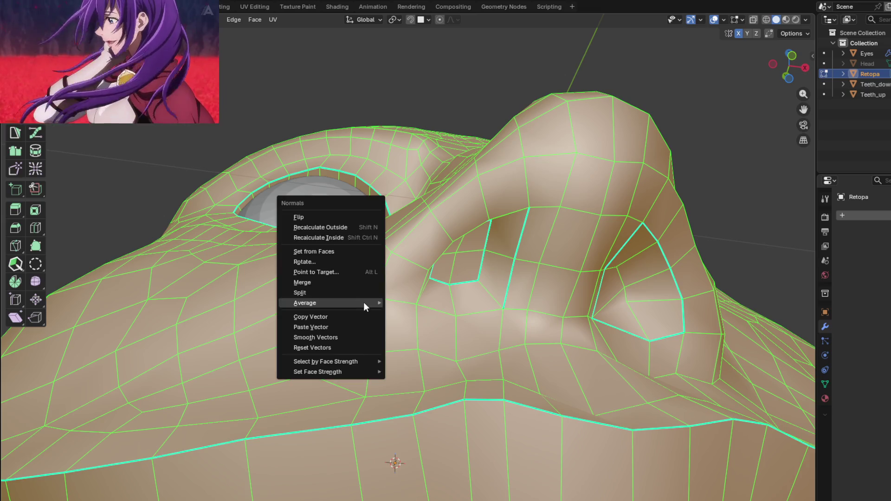
{"action": "mouse_move", "coordinate": [378, 304]}
{"action": "left_click", "coordinate": [416, 310]}
Return to Object Mode and orbit under and around the finished head
{"action": "middle_click_drag", "start_coordinate": [416, 310], "coordinate": [390, 334]}
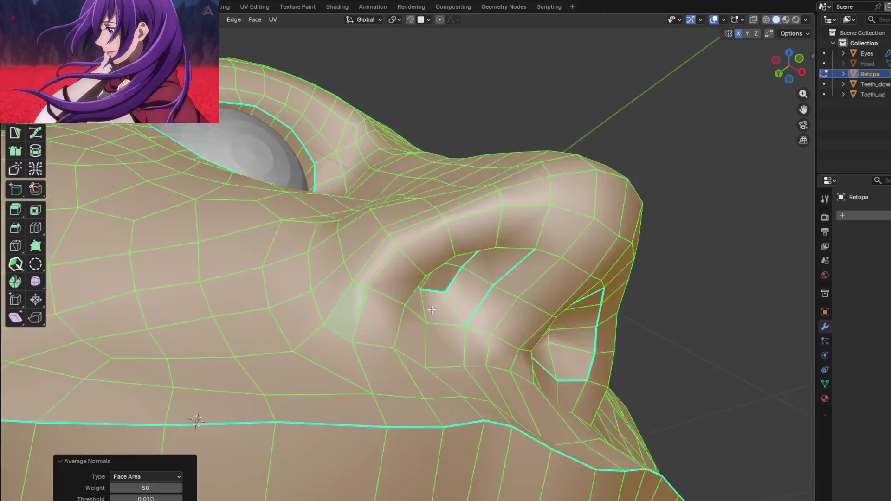
{"action": "left_click", "coordinate": [378, 320]}
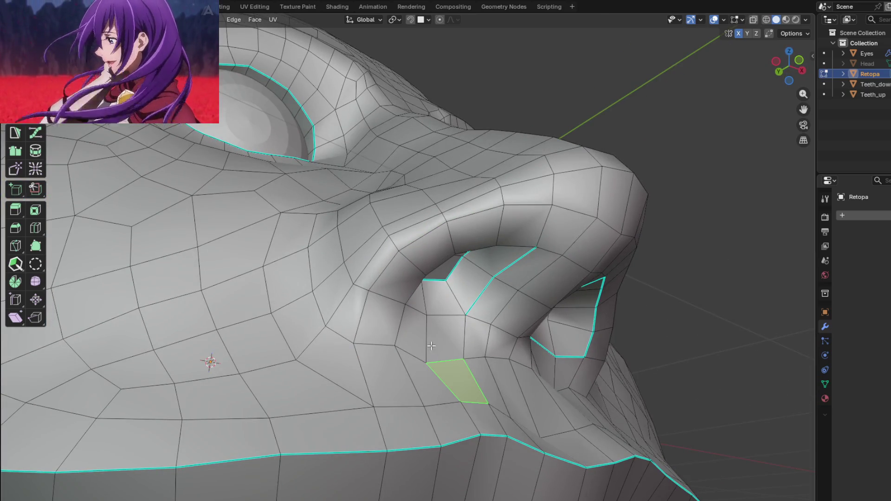
{"action": "key", "text": "Tab"}
{"action": "mouse_move", "coordinate": [427, 342]}
{"action": "middle_mouse_down"}
{"action": "mouse_move", "coordinate": [370, 324]}
{"action": "mouse_move", "coordinate": [454, 347]}
{"action": "mouse_move", "coordinate": [471, 377]}
{"action": "mouse_move", "coordinate": [399, 356]}
{"action": "mouse_move", "coordinate": [372, 332]}
{"action": "mouse_move", "coordinate": [361, 302]}
{"action": "mouse_move", "coordinate": [374, 377]}
{"action": "mouse_move", "coordinate": [417, 308]}
{"action": "mouse_move", "coordinate": [486, 295]}
{"action": "mouse_move", "coordinate": [416, 308]}
{"action": "mouse_move", "coordinate": [438, 281]}
{"action": "mouse_move", "coordinate": [414, 215]}
{"action": "mouse_move", "coordinate": [380, 304]}
{"action": "mouse_move", "coordinate": [417, 311]}
{"action": "mouse_move", "coordinate": [385, 272]}
{"action": "mouse_move", "coordinate": [341, 259]}
{"action": "mouse_move", "coordinate": [360, 325]}
{"action": "mouse_move", "coordinate": [396, 316]}
{"action": "mouse_move", "coordinate": [374, 307]}
{"action": "mouse_move", "coordinate": [367, 208]}
{"action": "mouse_move", "coordinate": [368, 260]}
{"action": "middle_mouse_up"}
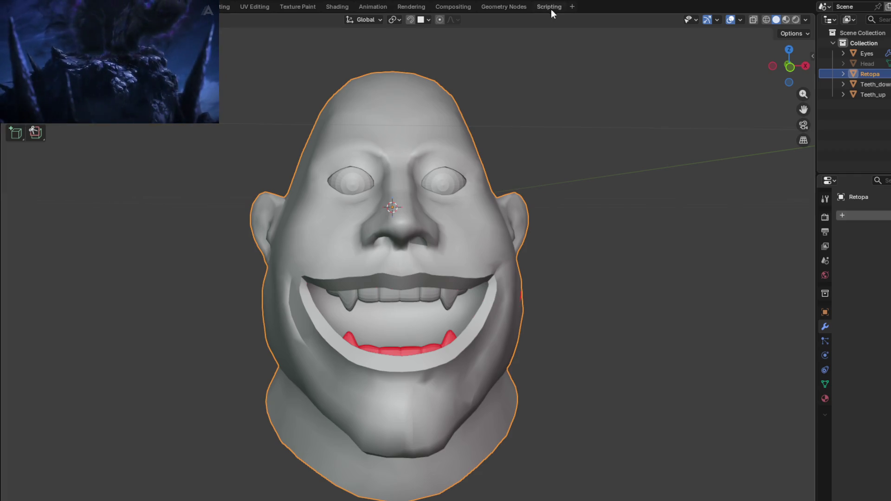
Orbit the head between profile and near-front views to inspect it
{"action": "mouse_move", "coordinate": [359, 283]}
{"action": "middle_mouse_down"}
{"action": "mouse_move", "coordinate": [435, 249]}
{"action": "mouse_move", "coordinate": [454, 274]}
{"action": "mouse_move", "coordinate": [385, 277]}
{"action": "middle_mouse_up"}
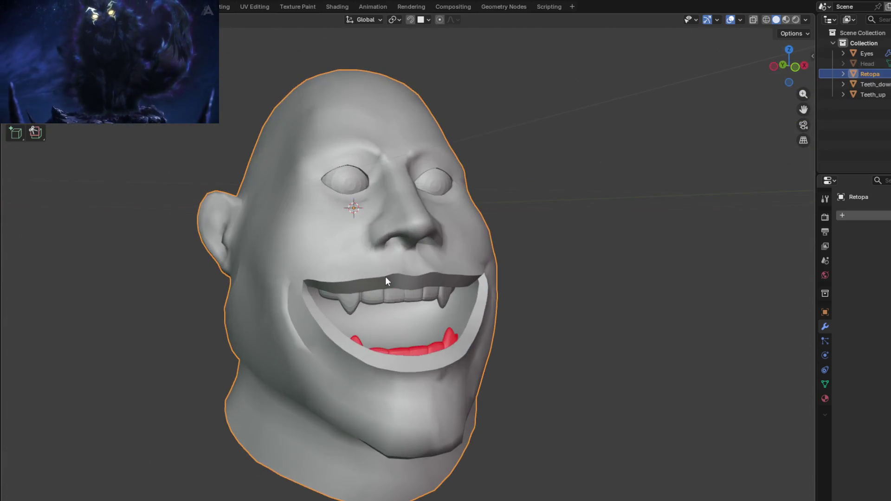
{"action": "mouse_move", "coordinate": [377, 242]}
{"action": "middle_mouse_down"}
{"action": "mouse_move", "coordinate": [449, 324]}
{"action": "mouse_move", "coordinate": [429, 314]}
{"action": "middle_mouse_up"}
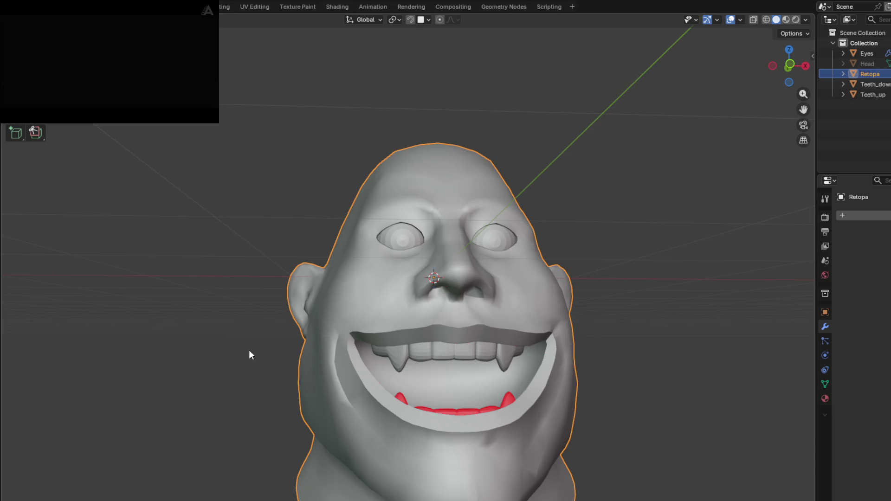
{"action": "left_click_drag", "start_coordinate": [184, 103], "coordinate": [199, 106]}
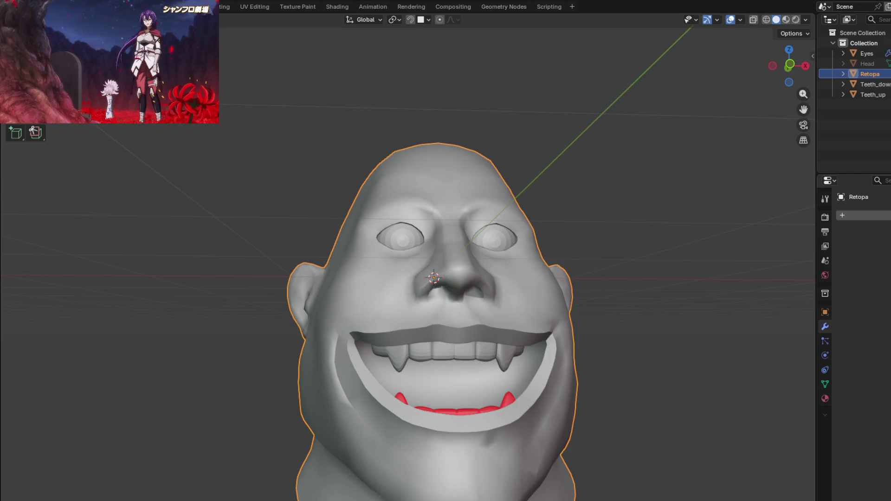
{"action": "mouse_move", "coordinate": [129, 41]}
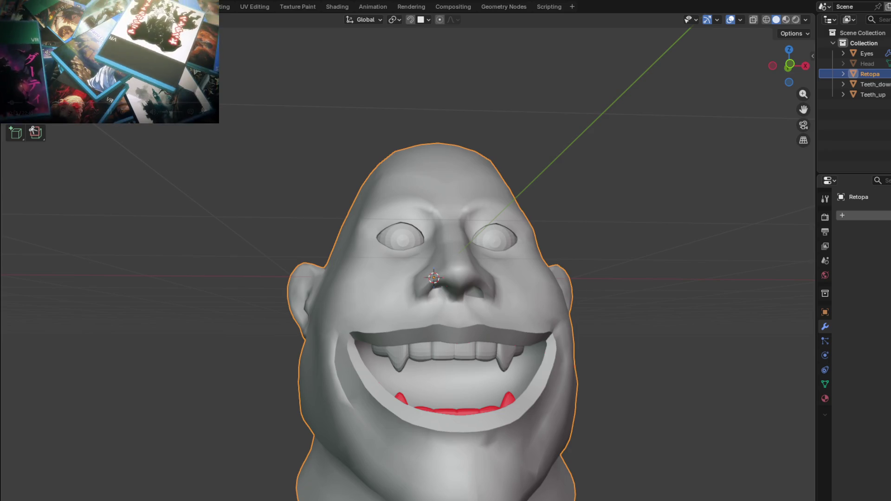
{"action": "mouse_move", "coordinate": [433, 409]}
{"action": "middle_mouse_down"}
{"action": "mouse_move", "coordinate": [430, 356]}
{"action": "mouse_move", "coordinate": [411, 404]}
{"action": "mouse_move", "coordinate": [394, 392]}
{"action": "mouse_move", "coordinate": [462, 400]}
{"action": "mouse_move", "coordinate": [444, 368]}
{"action": "mouse_move", "coordinate": [438, 313]}
{"action": "mouse_move", "coordinate": [433, 260]}
{"action": "mouse_move", "coordinate": [446, 226]}
{"action": "mouse_move", "coordinate": [441, 247]}
{"action": "mouse_move", "coordinate": [421, 204]}
{"action": "mouse_move", "coordinate": [407, 226]}
{"action": "mouse_move", "coordinate": [427, 262]}
{"action": "mouse_move", "coordinate": [405, 236]}
{"action": "mouse_move", "coordinate": [392, 244]}
{"action": "mouse_move", "coordinate": [346, 345]}
{"action": "mouse_move", "coordinate": [356, 307]}
{"action": "mouse_move", "coordinate": [457, 331]}
{"action": "mouse_move", "coordinate": [398, 334]}
{"action": "mouse_move", "coordinate": [422, 396]}
{"action": "mouse_move", "coordinate": [469, 372]}
{"action": "mouse_move", "coordinate": [488, 311]}
{"action": "mouse_move", "coordinate": [464, 282]}
{"action": "mouse_move", "coordinate": [411, 274]}
{"action": "mouse_move", "coordinate": [403, 213]}
{"action": "mouse_move", "coordinate": [418, 308]}
{"action": "mouse_move", "coordinate": [433, 314]}
{"action": "mouse_move", "coordinate": [430, 224]}
{"action": "mouse_move", "coordinate": [447, 265]}
{"action": "mouse_move", "coordinate": [449, 312]}
{"action": "mouse_move", "coordinate": [423, 317]}
{"action": "mouse_move", "coordinate": [475, 318]}
{"action": "mouse_move", "coordinate": [504, 277]}
{"action": "mouse_move", "coordinate": [428, 277]}
{"action": "mouse_move", "coordinate": [459, 287]}
{"action": "mouse_move", "coordinate": [433, 225]}
{"action": "middle_mouse_up"}
Toggle the Retopa head in and out of Edit Mode to check the eye-opening wireframe
{"action": "key", "text": "Tab"}
{"action": "key", "text": "Tab"}
{"action": "scroll", "coordinate": [400, 335], "scroll_direction": "down", "scroll_amount": 3}
{"action": "key", "text": "Tab"}
{"action": "scroll", "coordinate": [451, 282], "scroll_direction": "up", "scroll_amount": 2}
{"action": "mouse_move", "coordinate": [451, 282]}
{"action": "middle_mouse_down"}
{"action": "mouse_move", "coordinate": [473, 294]}
{"action": "mouse_move", "coordinate": [458, 302]}
{"action": "mouse_move", "coordinate": [469, 302]}
{"action": "middle_mouse_up"}
{"action": "key", "text": "Tab"}
{"action": "scroll", "coordinate": [469, 302], "scroll_direction": "down", "scroll_amount": 2}
{"action": "key", "text": "Tab"}
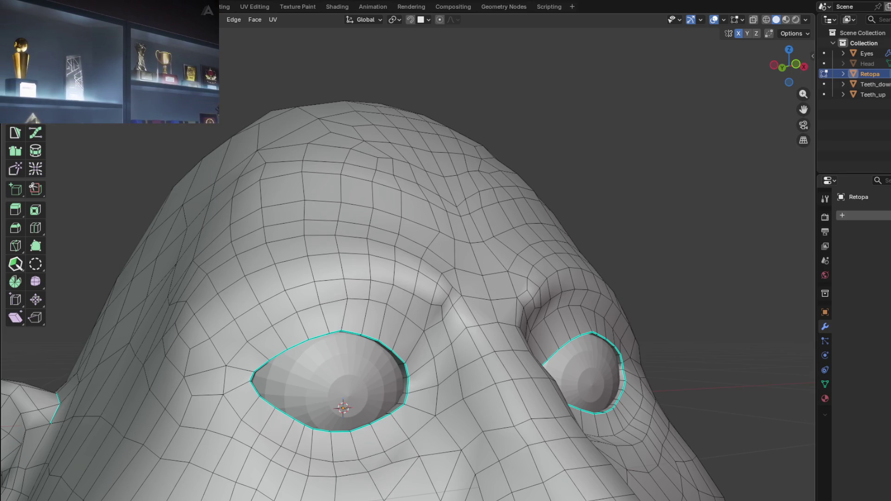
Compare the eye and nose area between Object and Edit Mode from several angles
{"action": "middle_click_drag", "start_coordinate": [418, 278], "coordinate": [402, 311]}
{"action": "key", "text": "Tab"}
{"action": "scroll", "coordinate": [527, 328], "scroll_direction": "down", "scroll_amount": 3}
{"action": "scroll", "coordinate": [457, 304], "scroll_direction": "up", "scroll_amount": 5}
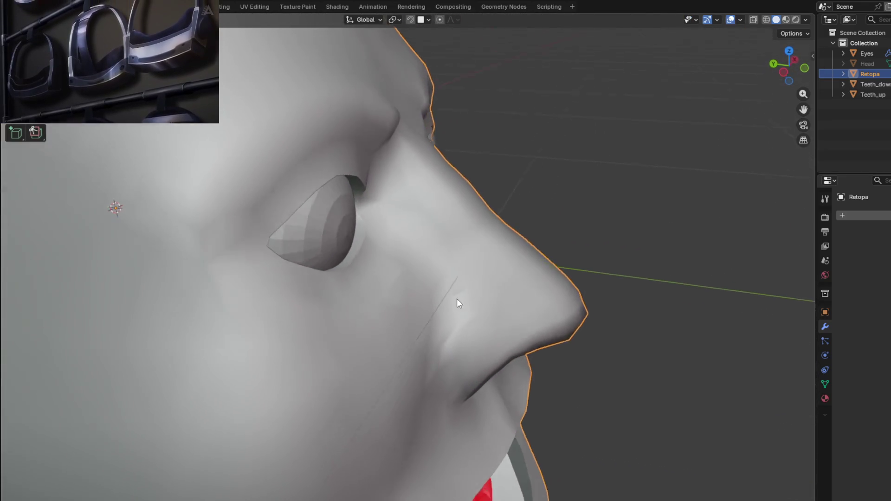
{"action": "key", "text": "Tab"}
{"action": "mouse_move", "coordinate": [449, 304]}
{"action": "middle_mouse_down"}
{"action": "mouse_move", "coordinate": [454, 318]}
{"action": "mouse_move", "coordinate": [466, 282]}
{"action": "mouse_move", "coordinate": [492, 330]}
{"action": "mouse_move", "coordinate": [436, 304]}
{"action": "mouse_move", "coordinate": [392, 336]}
{"action": "mouse_move", "coordinate": [396, 354]}
{"action": "mouse_move", "coordinate": [423, 300]}
{"action": "mouse_move", "coordinate": [435, 397]}
{"action": "mouse_move", "coordinate": [433, 285]}
{"action": "middle_mouse_up"}
{"action": "key", "text": "Tab"}
{"action": "scroll", "coordinate": [498, 344], "scroll_direction": "up", "scroll_amount": 3}
{"action": "key", "text": "Tab"}
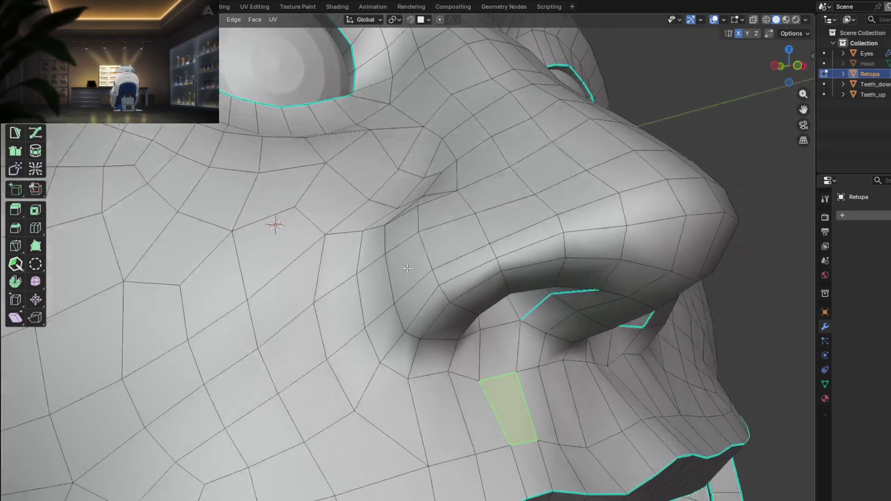
{"action": "scroll", "coordinate": [432, 286], "scroll_direction": "up", "scroll_amount": 2}
Select an edge loop along the nose in edge mode and clear its sharp marking
{"action": "left_click", "coordinate": [381, 309], "text": "alt"}
{"action": "key", "text": "2"}
{"action": "left_click", "coordinate": [376, 301], "text": "alt"}
{"action": "mouse_move", "coordinate": [375, 300]}
{"action": "middle_mouse_down"}
{"action": "mouse_move", "coordinate": [355, 249]}
{"action": "mouse_move", "coordinate": [380, 306]}
{"action": "mouse_move", "coordinate": [415, 234]}
{"action": "mouse_move", "coordinate": [393, 332]}
{"action": "middle_mouse_up"}
{"action": "key", "text": "alt+a"}
{"action": "right_click", "coordinate": [389, 368]}
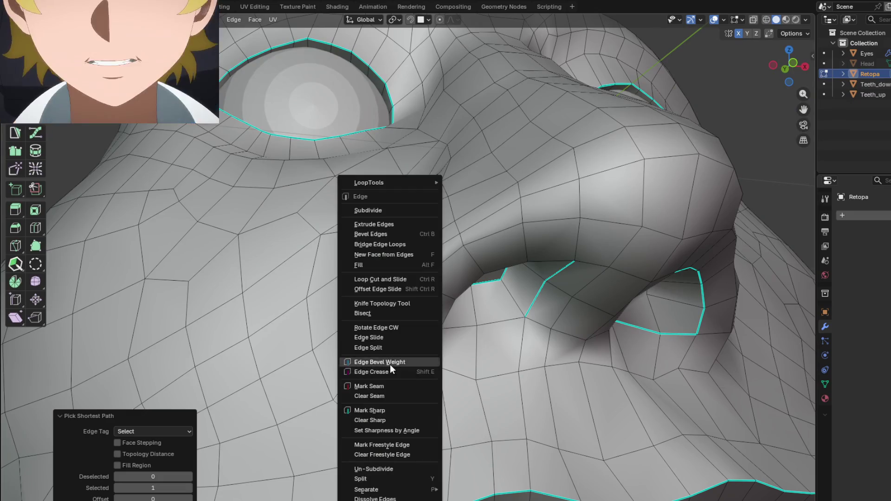
{"action": "left_click", "coordinate": [383, 420]}
Set the nose edges' sharpness from their angle, then preview in Object Mode
{"action": "key", "text": "Tab"}
{"action": "mouse_move", "coordinate": [383, 420]}
{"action": "middle_mouse_down"}
{"action": "mouse_move", "coordinate": [423, 331]}
{"action": "mouse_move", "coordinate": [433, 358]}
{"action": "mouse_move", "coordinate": [462, 365]}
{"action": "mouse_move", "coordinate": [419, 334]}
{"action": "mouse_move", "coordinate": [399, 336]}
{"action": "mouse_move", "coordinate": [363, 288]}
{"action": "mouse_move", "coordinate": [365, 319]}
{"action": "mouse_move", "coordinate": [398, 313]}
{"action": "mouse_move", "coordinate": [404, 352]}
{"action": "mouse_move", "coordinate": [394, 316]}
{"action": "mouse_move", "coordinate": [415, 346]}
{"action": "mouse_move", "coordinate": [503, 394]}
{"action": "mouse_move", "coordinate": [505, 369]}
{"action": "mouse_move", "coordinate": [495, 363]}
{"action": "mouse_move", "coordinate": [403, 358]}
{"action": "mouse_move", "coordinate": [445, 325]}
{"action": "mouse_move", "coordinate": [497, 370]}
{"action": "mouse_move", "coordinate": [477, 346]}
{"action": "mouse_move", "coordinate": [394, 351]}
{"action": "mouse_move", "coordinate": [375, 361]}
{"action": "mouse_move", "coordinate": [386, 347]}
{"action": "mouse_move", "coordinate": [577, 334]}
{"action": "mouse_move", "coordinate": [499, 451]}
{"action": "mouse_move", "coordinate": [439, 284]}
{"action": "mouse_move", "coordinate": [434, 346]}
{"action": "mouse_move", "coordinate": [413, 328]}
{"action": "mouse_move", "coordinate": [487, 341]}
{"action": "mouse_move", "coordinate": [399, 378]}
{"action": "middle_mouse_up"}
{"action": "key", "text": "Tab"}
{"action": "scroll", "coordinate": [403, 325], "scroll_direction": "up", "scroll_amount": 5}
{"action": "right_click", "coordinate": [394, 316]}
{"action": "left_click", "coordinate": [360, 320]}
{"action": "key", "text": "Tab"}
{"action": "scroll", "coordinate": [377, 322], "scroll_direction": "down", "scroll_amount": 2}
Slide the vertex below the nostril along its edge to reposition it
{"action": "key", "text": "Tab"}
{"action": "scroll", "coordinate": [393, 352], "scroll_direction": "up", "scroll_amount": 2}
{"action": "scroll", "coordinate": [386, 346], "scroll_direction": "down", "scroll_amount": 3}
{"action": "scroll", "coordinate": [386, 346], "scroll_direction": "up", "scroll_amount": 3}
{"action": "left_click", "coordinate": [385, 381]}
{"action": "key", "text": "g"}
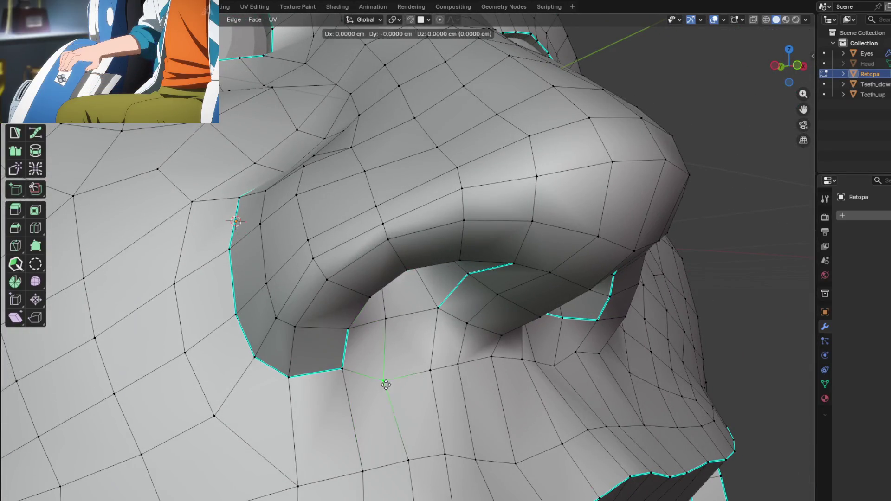
{"action": "left_click", "coordinate": [389, 379]}
{"action": "mouse_move", "coordinate": [410, 380]}
{"action": "middle_mouse_down"}
{"action": "mouse_move", "coordinate": [409, 395]}
{"action": "mouse_move", "coordinate": [370, 386]}
{"action": "middle_mouse_up"}
{"action": "key", "text": "g"}
{"action": "key", "text": "g"}
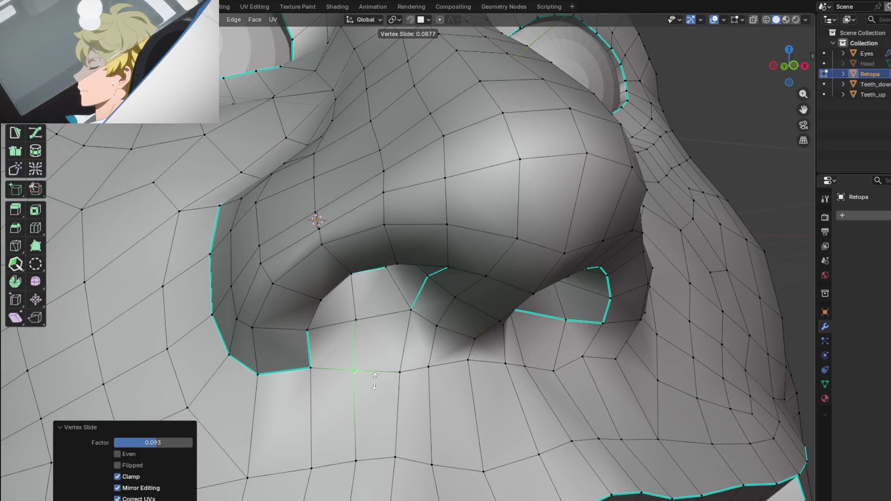
{"action": "mouse_move", "coordinate": [389, 385]}
{"action": "middle_mouse_down"}
{"action": "mouse_move", "coordinate": [404, 371]}
{"action": "mouse_move", "coordinate": [391, 368]}
{"action": "mouse_move", "coordinate": [404, 373]}
{"action": "middle_mouse_up"}
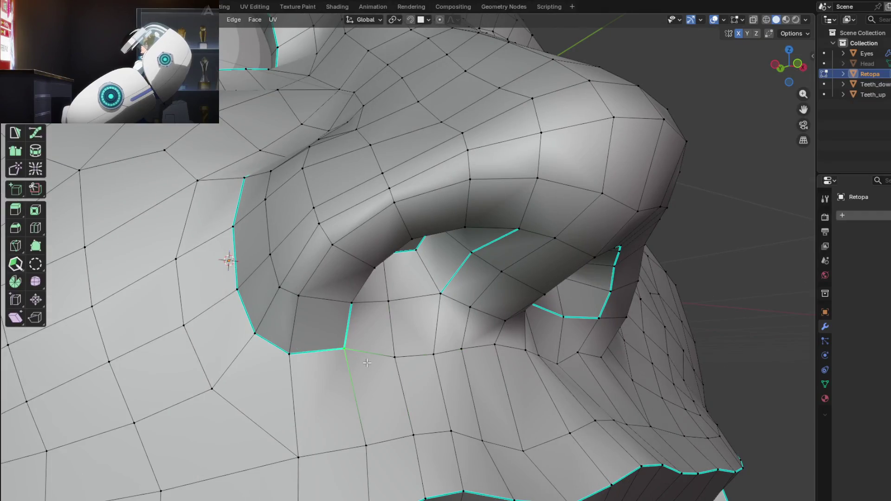
Flatten the nostril rim vertices along the Normal plane at 100% influence and enable X-ray
{"action": "left_click", "coordinate": [434, 355], "text": "ctrl"}
{"action": "right_click", "coordinate": [434, 355]}
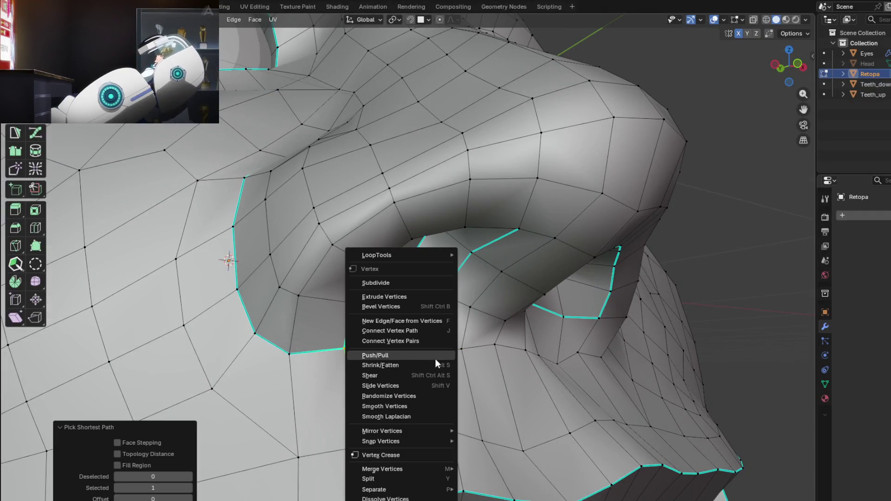
{"action": "mouse_move", "coordinate": [404, 259]}
{"action": "left_click", "coordinate": [510, 283]}
{"action": "mouse_move", "coordinate": [511, 284]}
{"action": "middle_mouse_down"}
{"action": "mouse_move", "coordinate": [464, 311]}
{"action": "mouse_move", "coordinate": [424, 313]}
{"action": "mouse_move", "coordinate": [356, 370]}
{"action": "middle_mouse_up"}
{"action": "middle_click_drag", "start_coordinate": [312, 324], "coordinate": [433, 326], "text": "shift"}
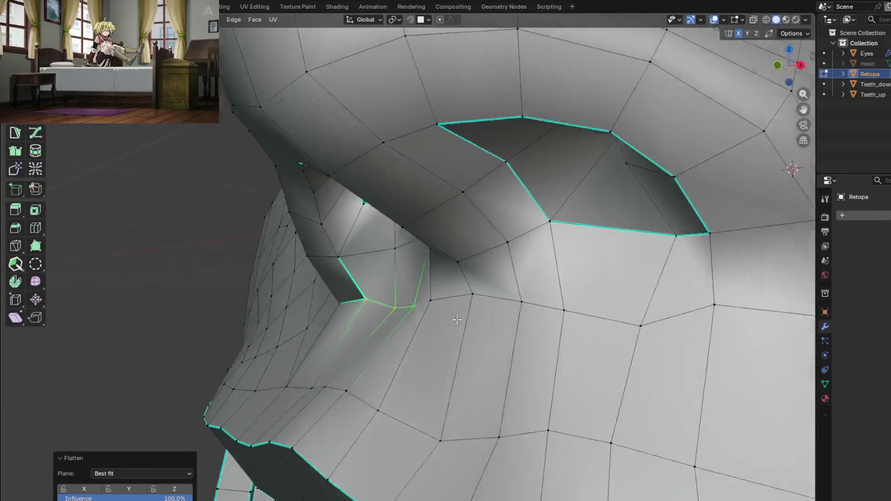
{"action": "middle_click_drag", "start_coordinate": [368, 375], "coordinate": [296, 402]}
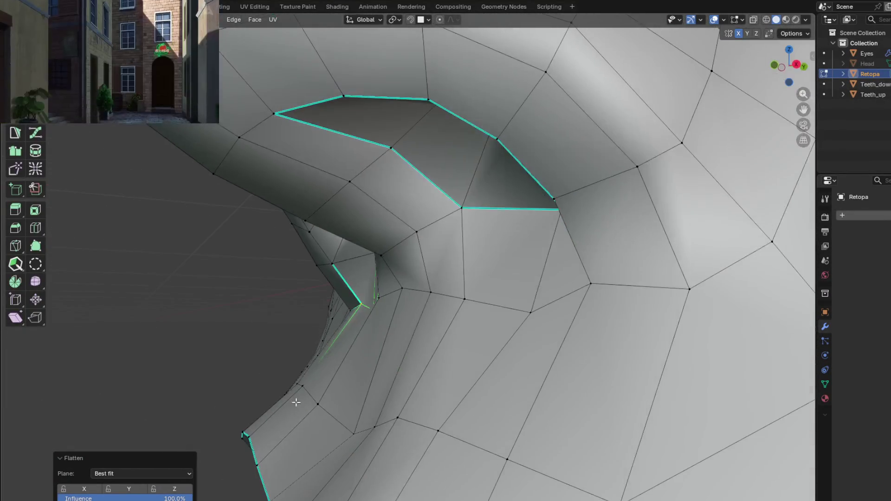
{"action": "middle_click_drag", "start_coordinate": [352, 336], "coordinate": [214, 483]}
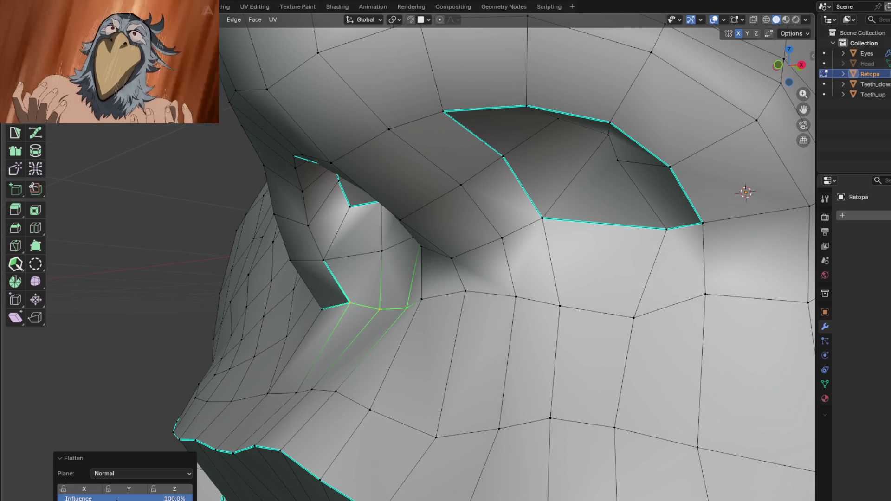
{"action": "mouse_move", "coordinate": [368, 405]}
{"action": "middle_mouse_down"}
{"action": "mouse_move", "coordinate": [477, 363]}
{"action": "mouse_move", "coordinate": [545, 400]}
{"action": "mouse_move", "coordinate": [397, 379]}
{"action": "mouse_move", "coordinate": [366, 413]}
{"action": "mouse_move", "coordinate": [353, 399]}
{"action": "mouse_move", "coordinate": [378, 384]}
{"action": "mouse_move", "coordinate": [342, 379]}
{"action": "mouse_move", "coordinate": [348, 374]}
{"action": "mouse_move", "coordinate": [417, 385]}
{"action": "mouse_move", "coordinate": [339, 378]}
{"action": "mouse_move", "coordinate": [350, 379]}
{"action": "middle_mouse_up"}
{"action": "key", "text": "alt+z"}
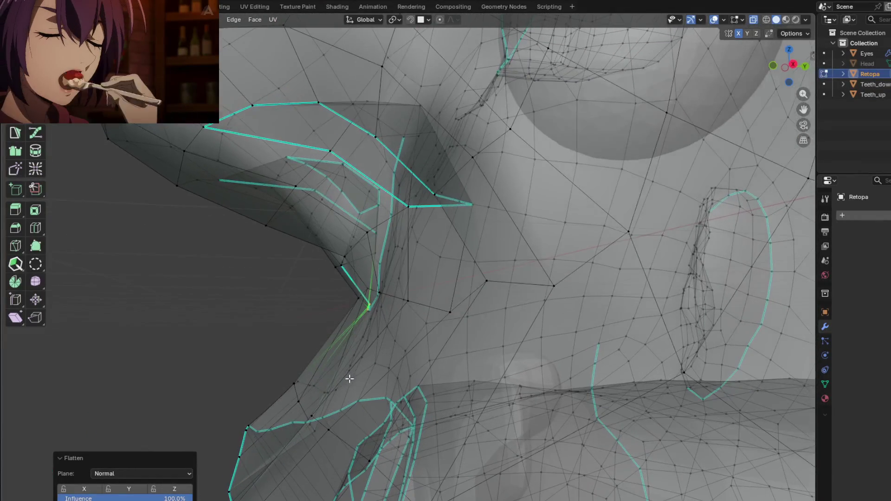
Flatten the selected nostril vertices with LoopTools Flatten using the View plane
{"action": "left_click", "coordinate": [160, 475]}
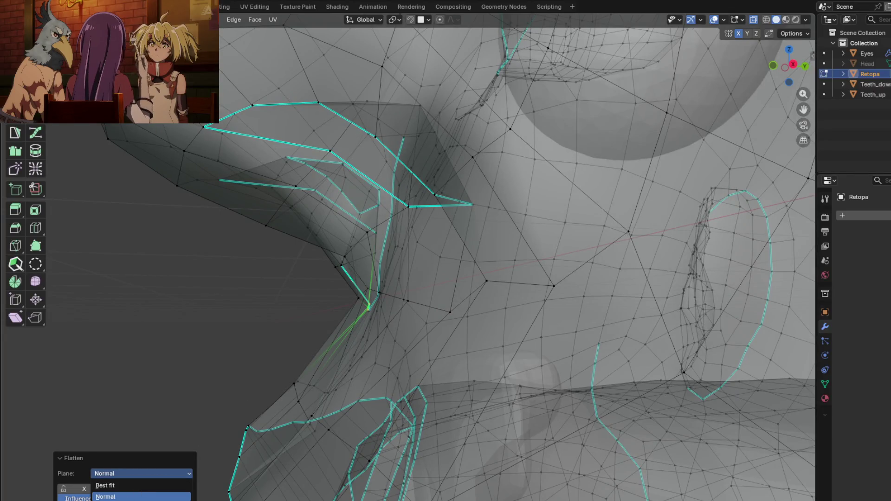
{"action": "key", "text": "Down"}
{"action": "key", "text": "Return"}
{"action": "mouse_move", "coordinate": [283, 364]}
{"action": "middle_mouse_down"}
{"action": "mouse_move", "coordinate": [416, 386]}
{"action": "mouse_move", "coordinate": [297, 356]}
{"action": "middle_mouse_up"}
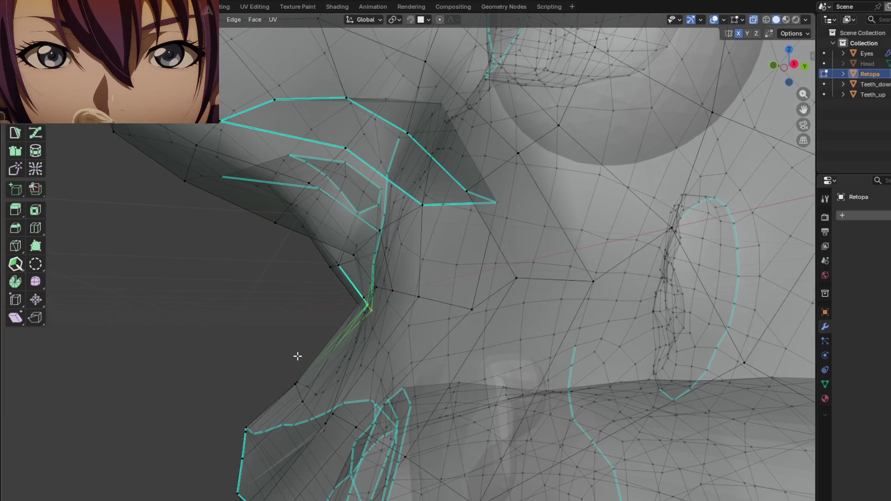
{"action": "right_click", "coordinate": [262, 290]}
{"action": "mouse_move", "coordinate": [233, 254]}
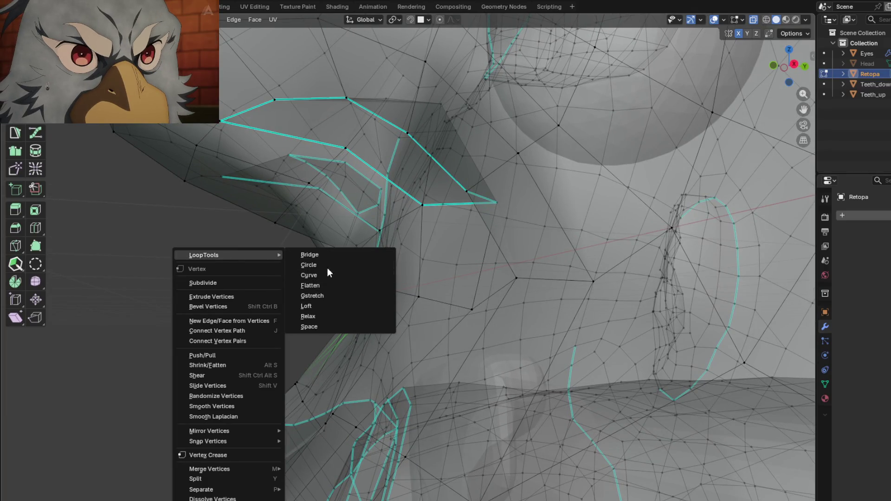
{"action": "left_click", "coordinate": [324, 285]}
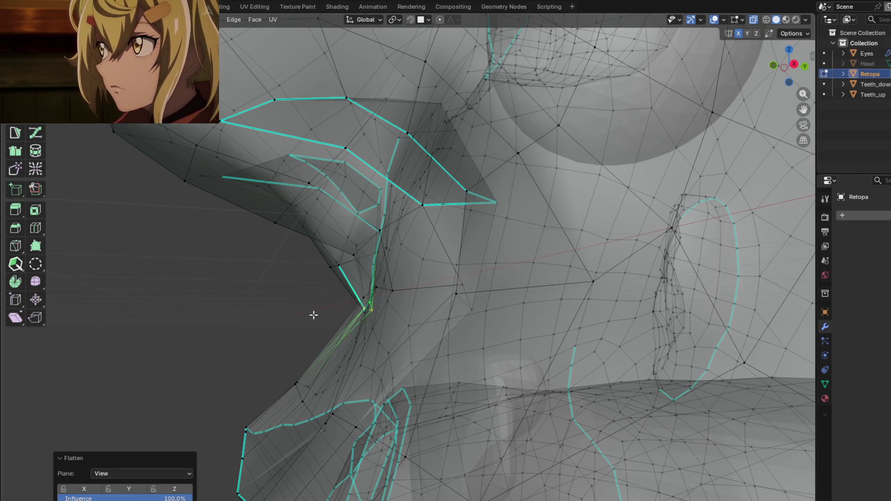
Switch the flatten plane to Best fit, then to Normal, checking the nostril from the front
{"action": "left_click", "coordinate": [149, 478]}
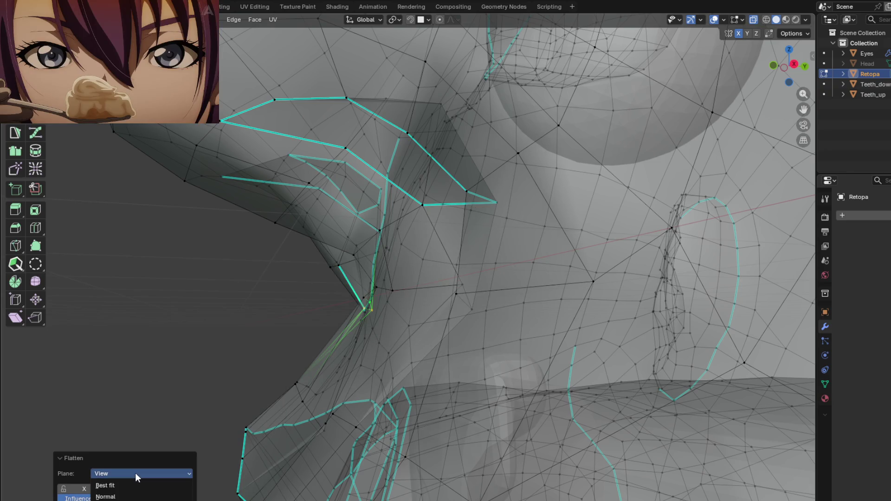
{"action": "left_click", "coordinate": [125, 489]}
{"action": "mouse_move", "coordinate": [260, 393]}
{"action": "middle_mouse_down"}
{"action": "mouse_move", "coordinate": [388, 354]}
{"action": "mouse_move", "coordinate": [292, 343]}
{"action": "mouse_move", "coordinate": [327, 342]}
{"action": "middle_mouse_up"}
{"action": "left_click", "coordinate": [140, 473]}
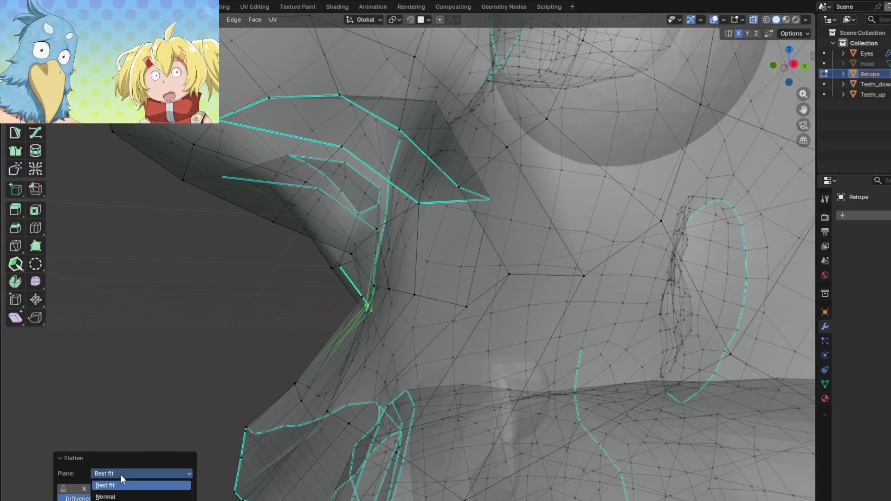
{"action": "left_click", "coordinate": [114, 493]}
{"action": "mouse_move", "coordinate": [276, 380]}
{"action": "middle_mouse_down"}
{"action": "mouse_move", "coordinate": [357, 354]}
{"action": "mouse_move", "coordinate": [431, 360]}
{"action": "mouse_move", "coordinate": [422, 366]}
{"action": "mouse_move", "coordinate": [438, 324]}
{"action": "mouse_move", "coordinate": [392, 386]}
{"action": "mouse_move", "coordinate": [389, 358]}
{"action": "mouse_move", "coordinate": [401, 371]}
{"action": "mouse_move", "coordinate": [468, 382]}
{"action": "mouse_move", "coordinate": [391, 377]}
{"action": "mouse_move", "coordinate": [366, 384]}
{"action": "mouse_move", "coordinate": [374, 399]}
{"action": "mouse_move", "coordinate": [422, 397]}
{"action": "mouse_move", "coordinate": [395, 326]}
{"action": "mouse_move", "coordinate": [398, 360]}
{"action": "mouse_move", "coordinate": [391, 346]}
{"action": "middle_mouse_up"}
{"action": "key", "text": "Tab"}
{"action": "key", "text": "Tab"}
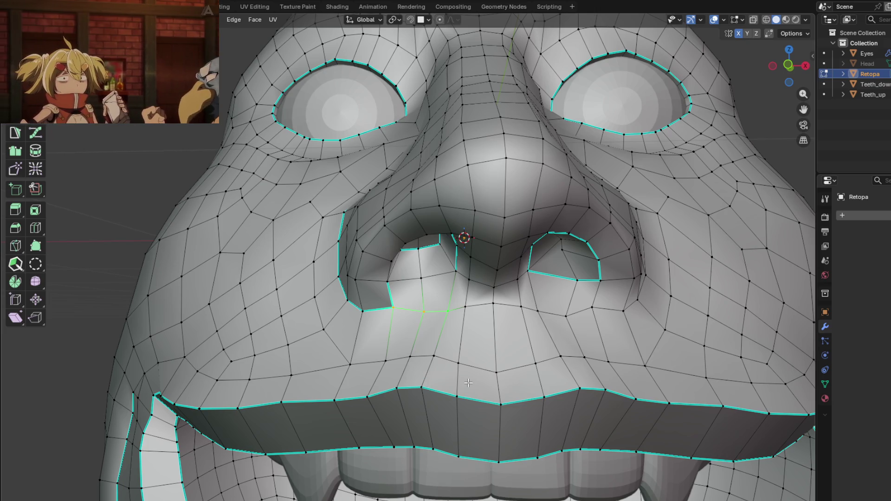
Move the nostril edges about 1.04 cm along the X axis
{"action": "scroll", "coordinate": [456, 354], "scroll_direction": "down", "scroll_amount": 3}
{"action": "scroll", "coordinate": [421, 290], "scroll_direction": "up", "scroll_amount": 5}
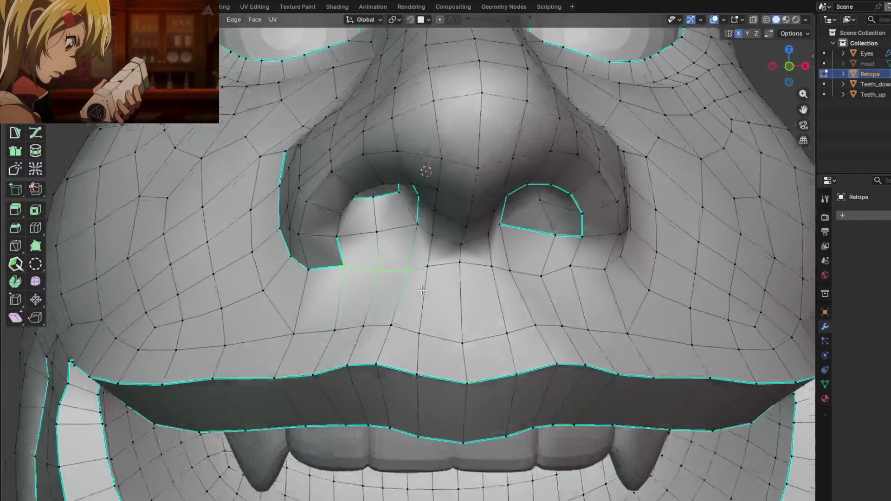
{"action": "mouse_move", "coordinate": [421, 290]}
{"action": "middle_mouse_down"}
{"action": "mouse_move", "coordinate": [408, 404]}
{"action": "mouse_move", "coordinate": [492, 325]}
{"action": "mouse_move", "coordinate": [501, 273]}
{"action": "mouse_move", "coordinate": [453, 266]}
{"action": "mouse_move", "coordinate": [436, 297]}
{"action": "mouse_move", "coordinate": [417, 287]}
{"action": "mouse_move", "coordinate": [422, 279]}
{"action": "mouse_move", "coordinate": [496, 316]}
{"action": "mouse_move", "coordinate": [450, 318]}
{"action": "mouse_move", "coordinate": [394, 282]}
{"action": "mouse_move", "coordinate": [412, 302]}
{"action": "mouse_move", "coordinate": [408, 274]}
{"action": "mouse_move", "coordinate": [418, 276]}
{"action": "mouse_move", "coordinate": [397, 399]}
{"action": "mouse_move", "coordinate": [430, 298]}
{"action": "mouse_move", "coordinate": [425, 337]}
{"action": "mouse_move", "coordinate": [407, 318]}
{"action": "mouse_move", "coordinate": [441, 356]}
{"action": "mouse_move", "coordinate": [414, 355]}
{"action": "middle_mouse_up"}
{"action": "key", "text": "x"}
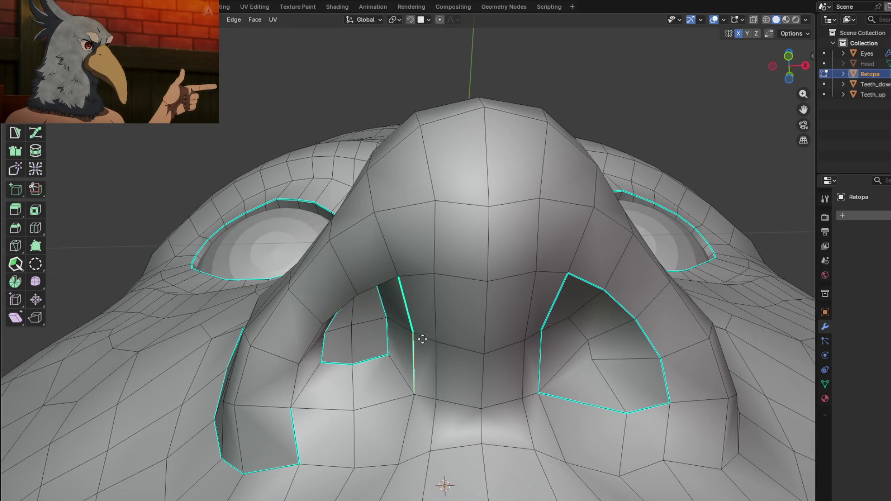
{"action": "left_click", "coordinate": [434, 342]}
{"action": "mouse_move", "coordinate": [433, 342]}
{"action": "middle_mouse_down"}
{"action": "mouse_move", "coordinate": [474, 358]}
{"action": "mouse_move", "coordinate": [453, 378]}
{"action": "mouse_move", "coordinate": [480, 370]}
{"action": "mouse_move", "coordinate": [504, 379]}
{"action": "mouse_move", "coordinate": [454, 328]}
{"action": "mouse_move", "coordinate": [507, 356]}
{"action": "mouse_move", "coordinate": [455, 352]}
{"action": "mouse_move", "coordinate": [422, 314]}
{"action": "mouse_move", "coordinate": [424, 328]}
{"action": "mouse_move", "coordinate": [547, 356]}
{"action": "mouse_move", "coordinate": [478, 353]}
{"action": "mouse_move", "coordinate": [420, 320]}
{"action": "mouse_move", "coordinate": [399, 320]}
{"action": "mouse_move", "coordinate": [522, 350]}
{"action": "mouse_move", "coordinate": [452, 333]}
{"action": "mouse_move", "coordinate": [545, 393]}
{"action": "mouse_move", "coordinate": [499, 349]}
{"action": "mouse_move", "coordinate": [482, 359]}
{"action": "mouse_move", "coordinate": [464, 325]}
{"action": "mouse_move", "coordinate": [446, 315]}
{"action": "mouse_move", "coordinate": [436, 316]}
{"action": "mouse_move", "coordinate": [438, 327]}
{"action": "middle_mouse_up"}
Dissolve the stray edge on the side of the nose with Ctrl+X
{"action": "key", "text": "Tab"}
{"action": "key", "text": "Tab"}
{"action": "scroll", "coordinate": [479, 337], "scroll_direction": "down", "scroll_amount": 3}
{"action": "scroll", "coordinate": [446, 315], "scroll_direction": "up", "scroll_amount": 4}
{"action": "scroll", "coordinate": [446, 315], "scroll_direction": "down", "scroll_amount": 3}
{"action": "scroll", "coordinate": [436, 316], "scroll_direction": "up", "scroll_amount": 3}
{"action": "key", "text": "ctrl+x"}
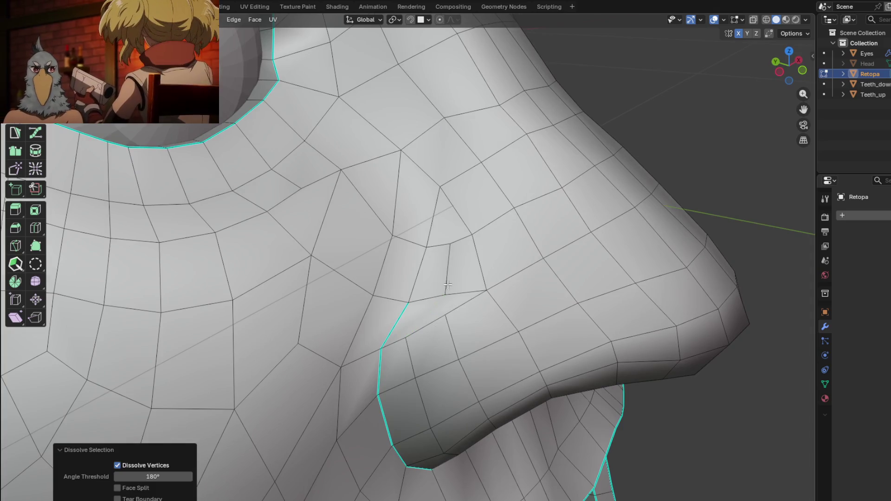
Switch to vertex select, inspect the nose topology from several angles, and return to Object Mode
{"action": "middle_click_drag", "start_coordinate": [449, 285], "coordinate": [493, 295]}
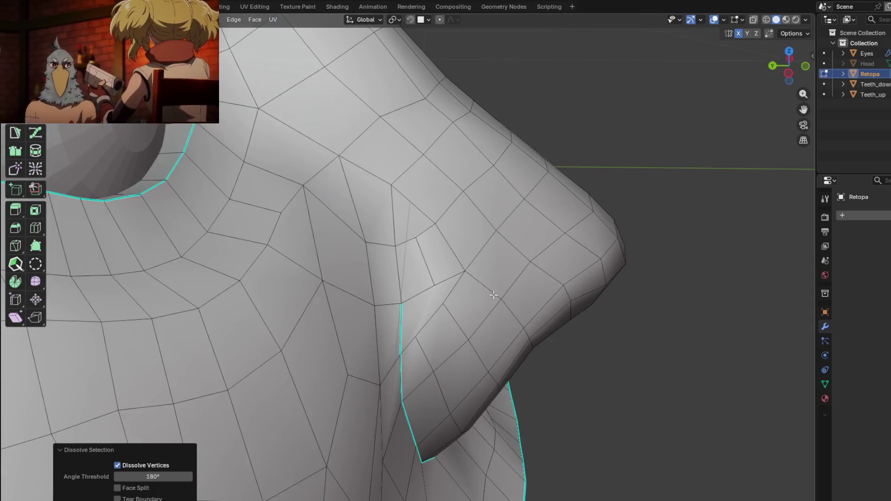
{"action": "mouse_move", "coordinate": [430, 274]}
{"action": "middle_mouse_down"}
{"action": "mouse_move", "coordinate": [428, 299]}
{"action": "mouse_move", "coordinate": [405, 331]}
{"action": "middle_mouse_up"}
{"action": "key", "text": "1"}
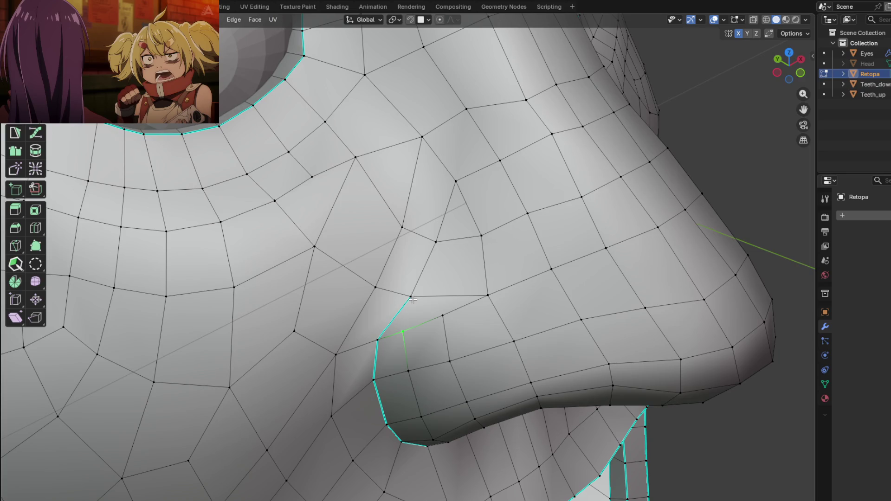
{"action": "mouse_move", "coordinate": [429, 323]}
{"action": "middle_mouse_down"}
{"action": "mouse_move", "coordinate": [420, 332]}
{"action": "mouse_move", "coordinate": [436, 320]}
{"action": "mouse_move", "coordinate": [243, 364]}
{"action": "mouse_move", "coordinate": [60, 360]}
{"action": "mouse_move", "coordinate": [489, 273]}
{"action": "mouse_move", "coordinate": [430, 304]}
{"action": "mouse_move", "coordinate": [425, 283]}
{"action": "mouse_move", "coordinate": [503, 348]}
{"action": "mouse_move", "coordinate": [461, 356]}
{"action": "mouse_move", "coordinate": [407, 331]}
{"action": "middle_mouse_up"}
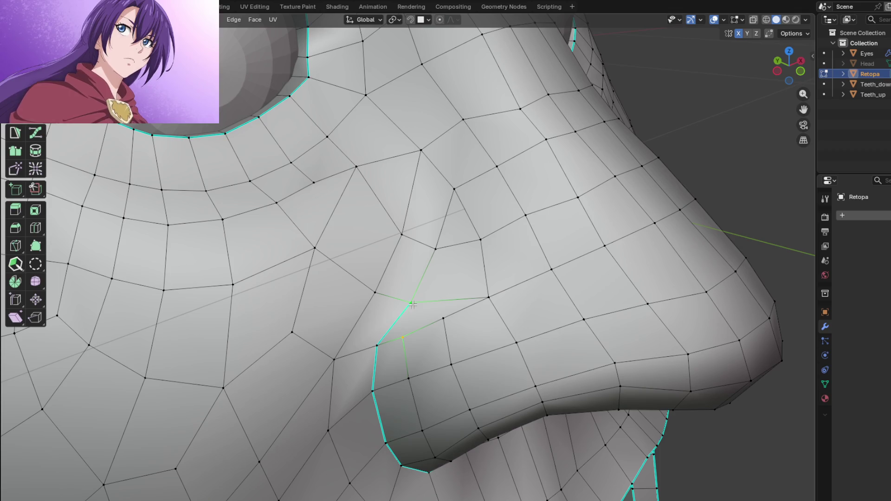
{"action": "scroll", "coordinate": [413, 305], "scroll_direction": "down", "scroll_amount": 3}
{"action": "key", "text": "Tab"}
{"action": "scroll", "coordinate": [461, 308], "scroll_direction": "up", "scroll_amount": 3}
{"action": "scroll", "coordinate": [516, 306], "scroll_direction": "up", "scroll_amount": 3}
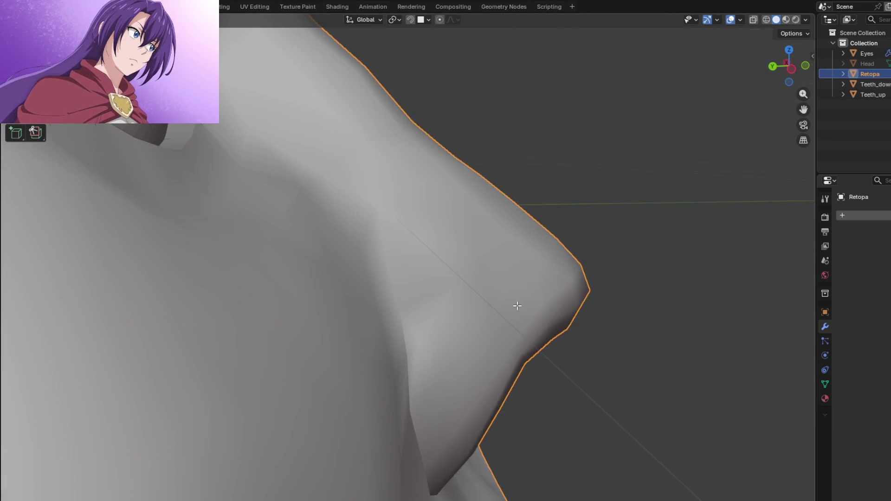
Average the current selection's normals by face area and preview the eye and nose shading
{"action": "key", "text": "Tab"}
{"action": "middle_click_drag", "start_coordinate": [516, 306], "coordinate": [480, 310]}
{"action": "key", "text": "alt+n"}
{"action": "mouse_move", "coordinate": [456, 308]}
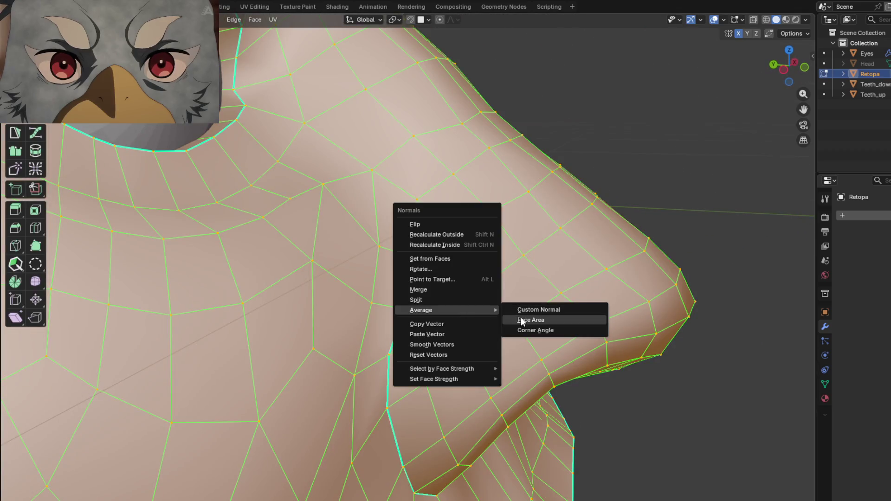
{"action": "left_click", "coordinate": [522, 321]}
{"action": "key", "text": "Tab"}
{"action": "scroll", "coordinate": [508, 329], "scroll_direction": "up", "scroll_amount": 2}
{"action": "middle_click_drag", "start_coordinate": [482, 316], "coordinate": [480, 358]}
{"action": "scroll", "coordinate": [466, 386], "scroll_direction": "up", "scroll_amount": 2}
{"action": "mouse_move", "coordinate": [468, 391]}
{"action": "middle_mouse_down"}
{"action": "mouse_move", "coordinate": [377, 375]}
{"action": "mouse_move", "coordinate": [477, 360]}
{"action": "middle_mouse_up"}
Select a single vertex near the nostril crease in Edit Mode
{"action": "key", "text": "Tab"}
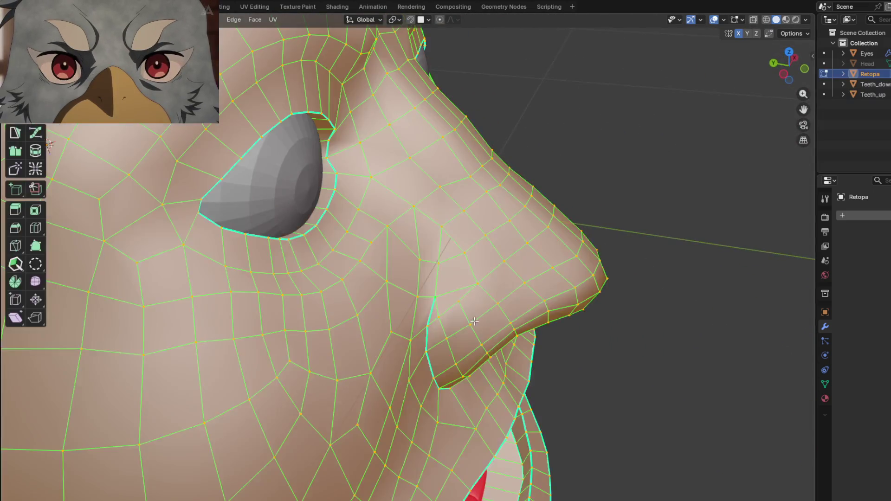
{"action": "scroll", "coordinate": [474, 321], "scroll_direction": "up", "scroll_amount": 3}
{"action": "mouse_move", "coordinate": [469, 314]}
{"action": "middle_mouse_down"}
{"action": "mouse_move", "coordinate": [452, 290]}
{"action": "mouse_move", "coordinate": [445, 362]}
{"action": "middle_mouse_up"}
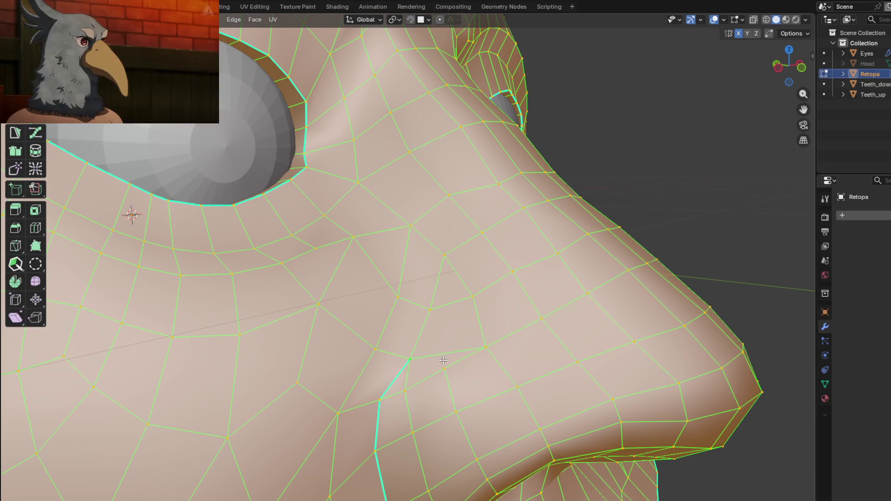
{"action": "left_click", "coordinate": [445, 368]}
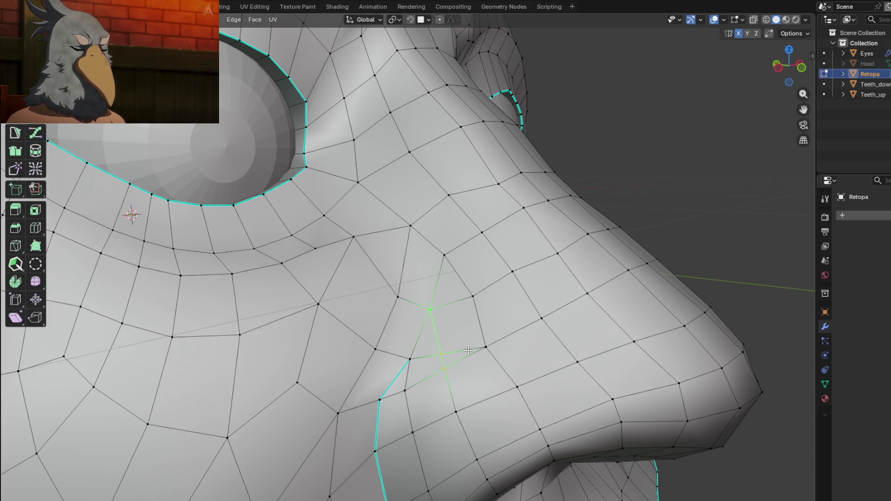
{"action": "scroll", "coordinate": [468, 351], "scroll_direction": "down", "scroll_amount": 3}
{"action": "mouse_move", "coordinate": [468, 351]}
{"action": "middle_mouse_down"}
{"action": "mouse_move", "coordinate": [499, 306]}
{"action": "mouse_move", "coordinate": [441, 326]}
{"action": "mouse_move", "coordinate": [475, 317]}
{"action": "middle_mouse_up"}
{"action": "scroll", "coordinate": [500, 306], "scroll_direction": "up", "scroll_amount": 3}
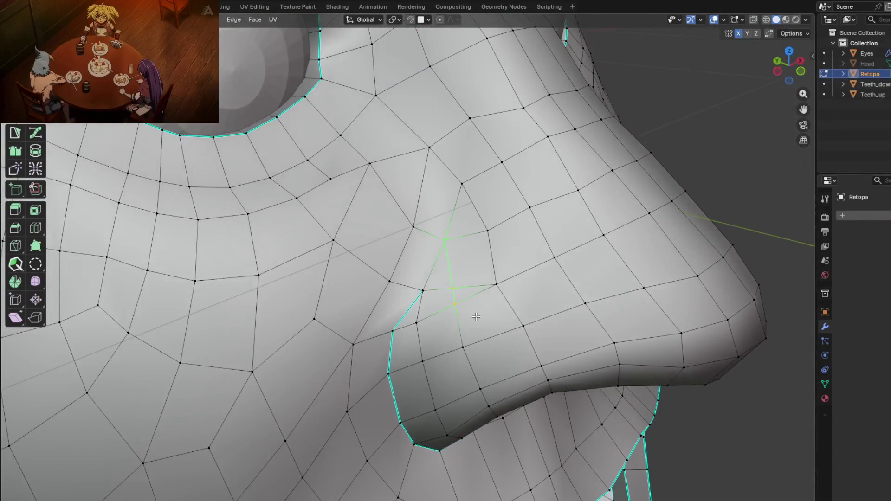
Select the whole mesh, average all normals by face area, and inspect the nose shading
{"action": "key", "text": "a"}
{"action": "key", "text": "alt+n"}
{"action": "mouse_move", "coordinate": [466, 318]}
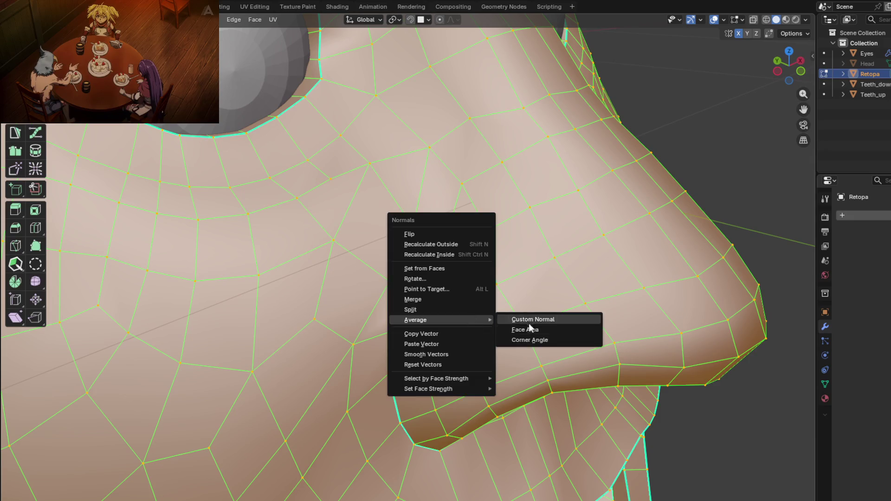
{"action": "left_click", "coordinate": [530, 331]}
{"action": "key", "text": "Tab"}
{"action": "middle_click_drag", "start_coordinate": [500, 348], "coordinate": [539, 302]}
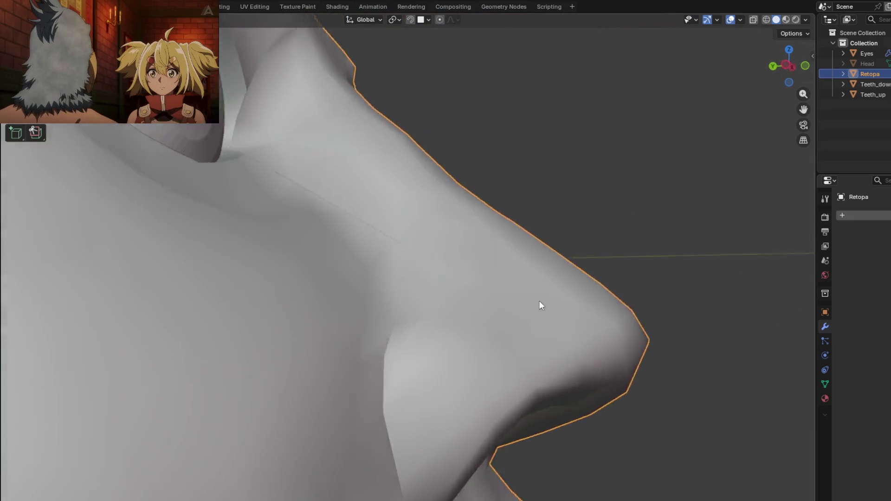
{"action": "scroll", "coordinate": [473, 353], "scroll_direction": "up", "scroll_amount": 3}
{"action": "middle_click_drag", "start_coordinate": [473, 354], "coordinate": [423, 355]}
Check the nose up close in Edit Mode, then view the face from the front
{"action": "key", "text": "Tab"}
{"action": "mouse_move", "coordinate": [509, 328]}
{"action": "middle_mouse_down"}
{"action": "mouse_move", "coordinate": [489, 293]}
{"action": "mouse_move", "coordinate": [448, 325]}
{"action": "mouse_move", "coordinate": [437, 353]}
{"action": "mouse_move", "coordinate": [383, 335]}
{"action": "mouse_move", "coordinate": [455, 337]}
{"action": "middle_mouse_up"}
{"action": "key", "text": "Tab"}
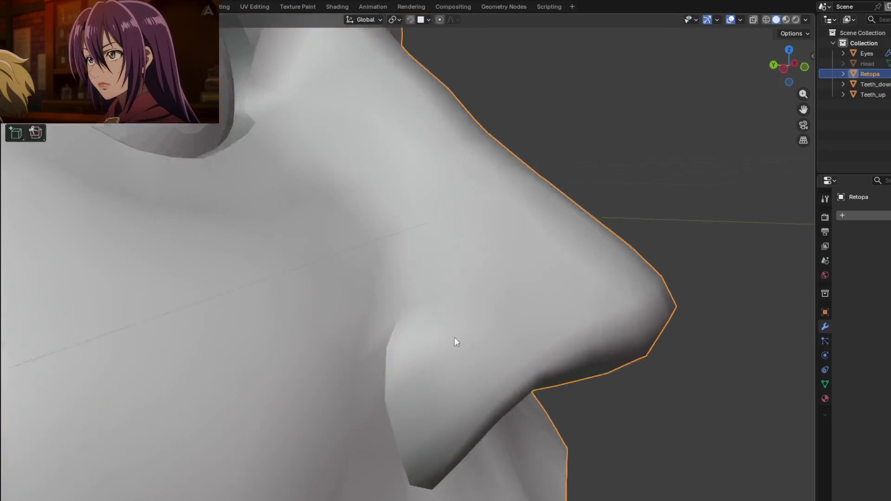
{"action": "scroll", "coordinate": [480, 372], "scroll_direction": "up", "scroll_amount": 3}
{"action": "mouse_move", "coordinate": [480, 372]}
{"action": "middle_mouse_down"}
{"action": "mouse_move", "coordinate": [502, 328]}
{"action": "mouse_move", "coordinate": [438, 420]}
{"action": "mouse_move", "coordinate": [407, 413]}
{"action": "mouse_move", "coordinate": [420, 428]}
{"action": "mouse_move", "coordinate": [441, 430]}
{"action": "mouse_move", "coordinate": [422, 424]}
{"action": "middle_mouse_up"}
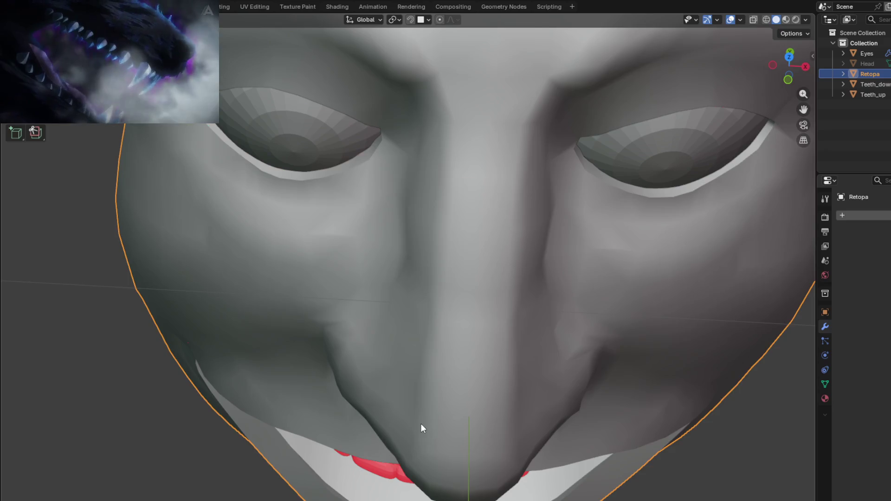
Clear and reselect the whole mesh, then look down on the face in Object Mode
{"action": "key", "text": "Tab"}
{"action": "key", "text": "alt+a"}
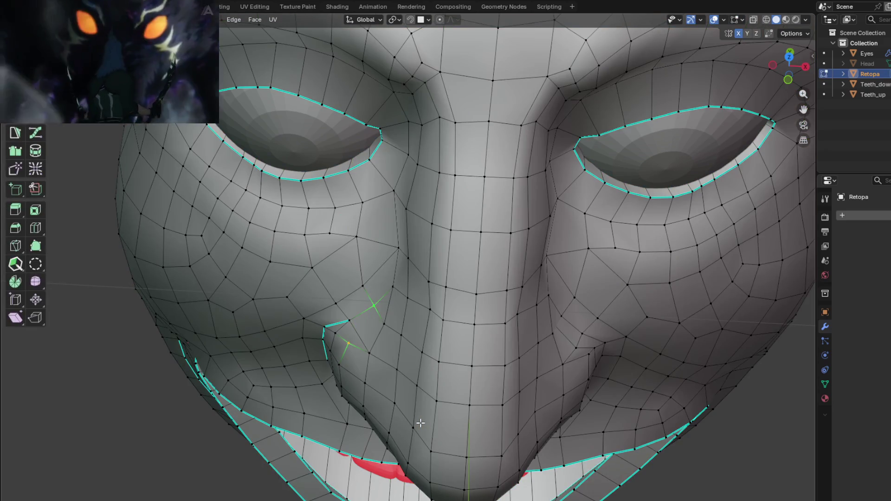
{"action": "key", "text": "a"}
{"action": "key", "text": "Tab"}
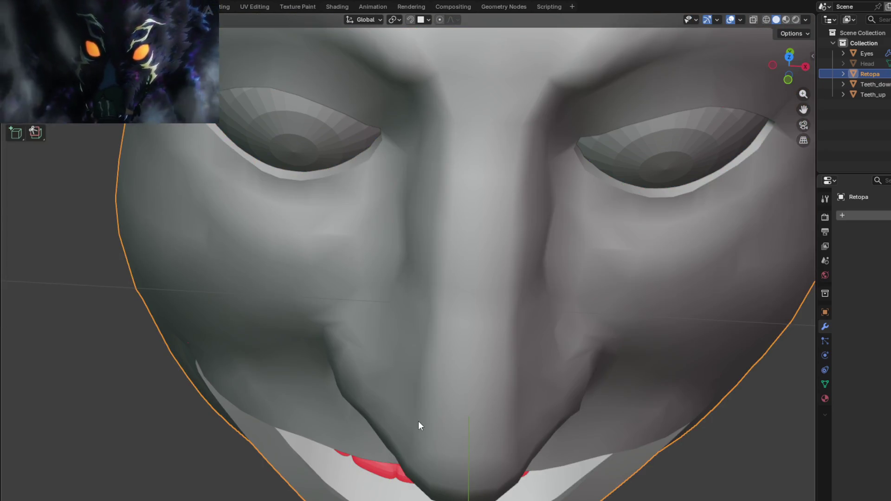
{"action": "scroll", "coordinate": [432, 393], "scroll_direction": "up", "scroll_amount": 2}
{"action": "scroll", "coordinate": [441, 391], "scroll_direction": "down", "scroll_amount": 3}
{"action": "mouse_move", "coordinate": [426, 374]}
{"action": "middle_mouse_down"}
{"action": "mouse_move", "coordinate": [399, 408]}
{"action": "mouse_move", "coordinate": [464, 405]}
{"action": "mouse_move", "coordinate": [434, 356]}
{"action": "mouse_move", "coordinate": [470, 265]}
{"action": "mouse_move", "coordinate": [448, 354]}
{"action": "mouse_move", "coordinate": [474, 342]}
{"action": "mouse_move", "coordinate": [430, 354]}
{"action": "mouse_move", "coordinate": [460, 357]}
{"action": "mouse_move", "coordinate": [398, 338]}
{"action": "mouse_move", "coordinate": [386, 318]}
{"action": "middle_mouse_up"}
{"action": "scroll", "coordinate": [419, 384], "scroll_direction": "up", "scroll_amount": 3}
{"action": "scroll", "coordinate": [419, 406], "scroll_direction": "down", "scroll_amount": 3}
{"action": "scroll", "coordinate": [464, 405], "scroll_direction": "up", "scroll_amount": 3}
Inspect the nose topology in Edit Mode from a side view, then return to Object Mode
{"action": "key", "text": "Tab"}
{"action": "scroll", "coordinate": [463, 407], "scroll_direction": "down", "scroll_amount": 3}
{"action": "scroll", "coordinate": [434, 356], "scroll_direction": "up", "scroll_amount": 3}
{"action": "scroll", "coordinate": [434, 356], "scroll_direction": "down", "scroll_amount": 3}
{"action": "scroll", "coordinate": [470, 265], "scroll_direction": "up", "scroll_amount": 4}
{"action": "scroll", "coordinate": [469, 265], "scroll_direction": "down", "scroll_amount": 3}
{"action": "scroll", "coordinate": [461, 322], "scroll_direction": "up", "scroll_amount": 4}
{"action": "scroll", "coordinate": [464, 308], "scroll_direction": "down", "scroll_amount": 3}
{"action": "scroll", "coordinate": [485, 333], "scroll_direction": "up", "scroll_amount": 3}
{"action": "scroll", "coordinate": [485, 332], "scroll_direction": "down", "scroll_amount": 3}
{"action": "scroll", "coordinate": [456, 342], "scroll_direction": "up", "scroll_amount": 3}
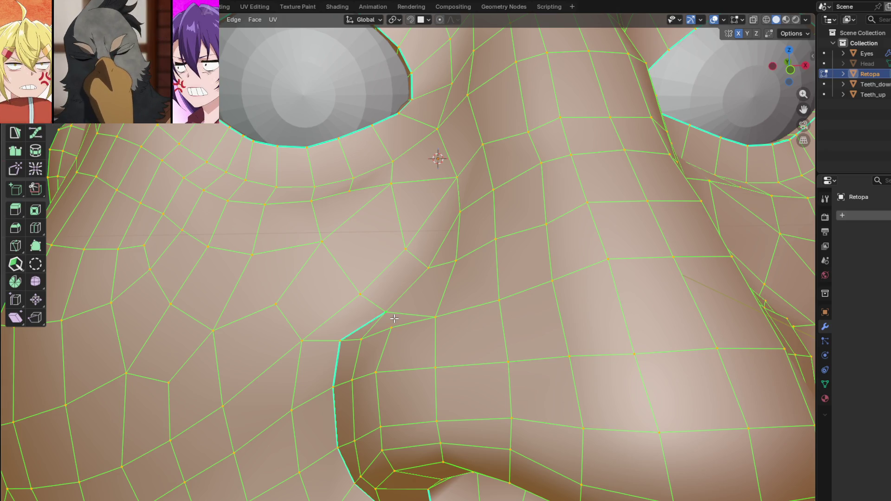
{"action": "mouse_move", "coordinate": [355, 273]}
{"action": "middle_mouse_down"}
{"action": "mouse_move", "coordinate": [435, 300]}
{"action": "mouse_move", "coordinate": [459, 269]}
{"action": "mouse_move", "coordinate": [441, 277]}
{"action": "middle_mouse_up"}
{"action": "key", "text": "Tab"}
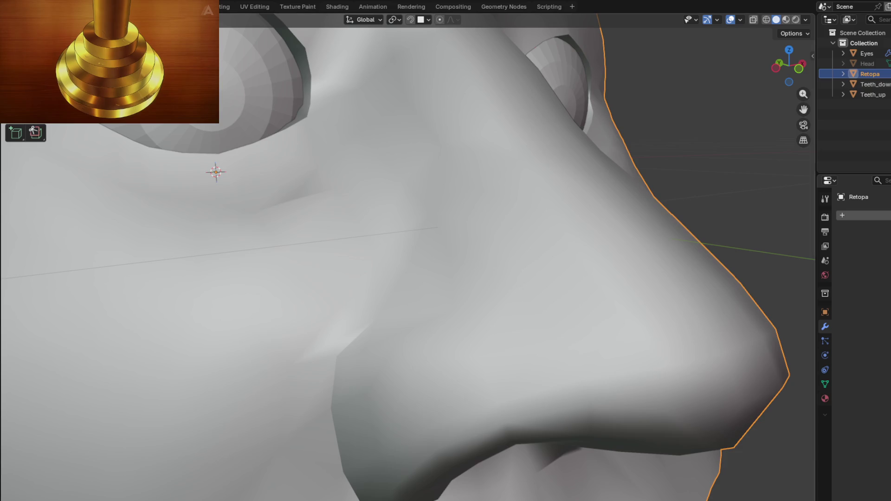
View the nostril openings from below the head in Edit Mode, then take a close side view
{"action": "scroll", "coordinate": [246, 368], "scroll_direction": "down", "scroll_amount": 5}
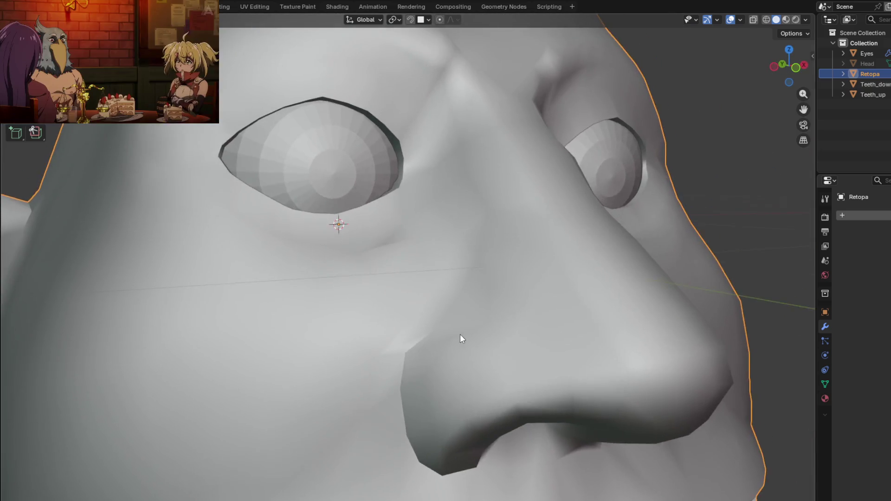
{"action": "mouse_move", "coordinate": [461, 335]}
{"action": "middle_mouse_down"}
{"action": "mouse_move", "coordinate": [511, 324]}
{"action": "mouse_move", "coordinate": [480, 252]}
{"action": "mouse_move", "coordinate": [443, 231]}
{"action": "mouse_move", "coordinate": [499, 403]}
{"action": "mouse_move", "coordinate": [449, 312]}
{"action": "mouse_move", "coordinate": [433, 405]}
{"action": "mouse_move", "coordinate": [417, 353]}
{"action": "mouse_move", "coordinate": [441, 275]}
{"action": "mouse_move", "coordinate": [297, 287]}
{"action": "mouse_move", "coordinate": [139, 283]}
{"action": "mouse_move", "coordinate": [238, 290]}
{"action": "mouse_move", "coordinate": [399, 335]}
{"action": "mouse_move", "coordinate": [422, 324]}
{"action": "mouse_move", "coordinate": [464, 278]}
{"action": "mouse_move", "coordinate": [418, 297]}
{"action": "mouse_move", "coordinate": [386, 297]}
{"action": "mouse_move", "coordinate": [382, 285]}
{"action": "mouse_move", "coordinate": [417, 288]}
{"action": "mouse_move", "coordinate": [397, 286]}
{"action": "middle_mouse_up"}
{"action": "key", "text": "Tab"}
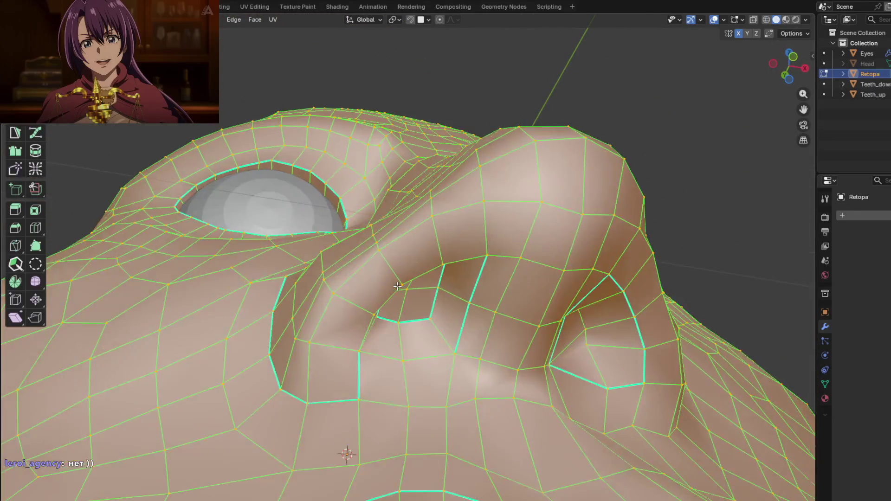
{"action": "key", "text": "Tab"}
{"action": "mouse_move", "coordinate": [418, 317]}
{"action": "middle_mouse_down"}
{"action": "mouse_move", "coordinate": [389, 305]}
{"action": "mouse_move", "coordinate": [370, 320]}
{"action": "mouse_move", "coordinate": [342, 302]}
{"action": "mouse_move", "coordinate": [427, 335]}
{"action": "mouse_move", "coordinate": [409, 392]}
{"action": "mouse_move", "coordinate": [419, 391]}
{"action": "middle_mouse_up"}
Mark the shortest edge path around the nostril opening as sharp, then check shading in Object Mode
{"action": "key", "text": "Tab"}
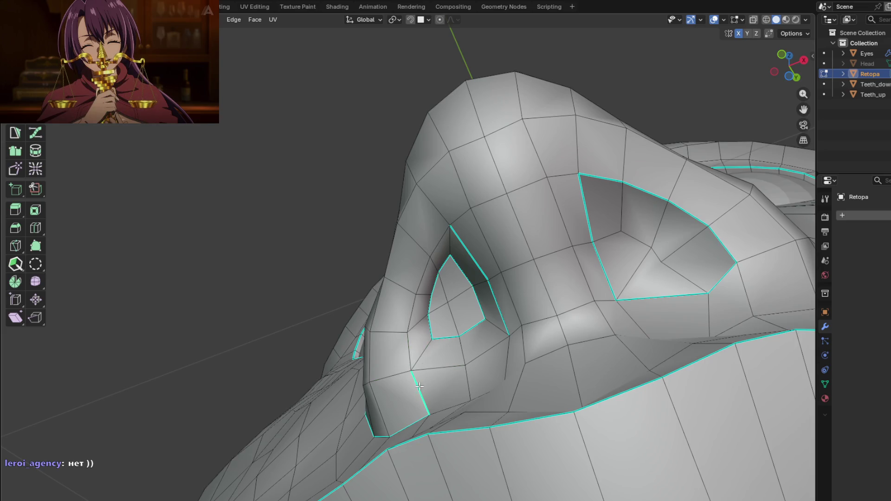
{"action": "left_click", "coordinate": [444, 236], "text": "ctrl"}
{"action": "middle_click_drag", "start_coordinate": [444, 236], "coordinate": [479, 240]}
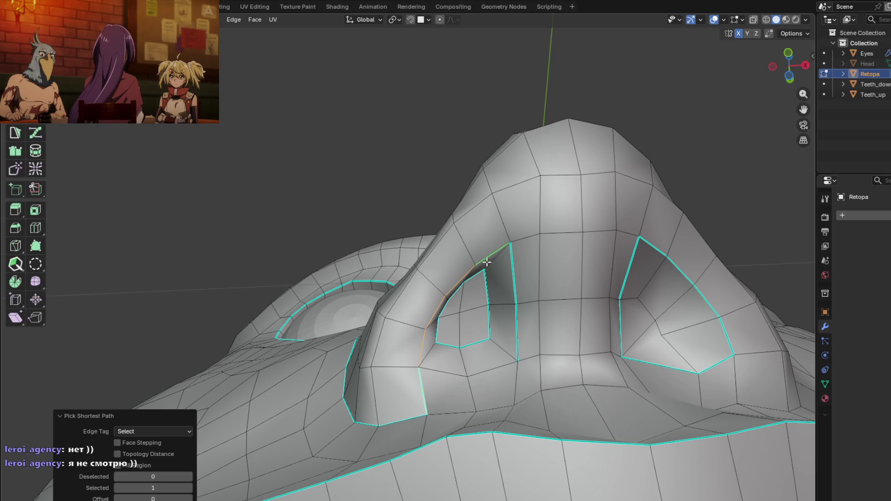
{"action": "right_click", "coordinate": [450, 329]}
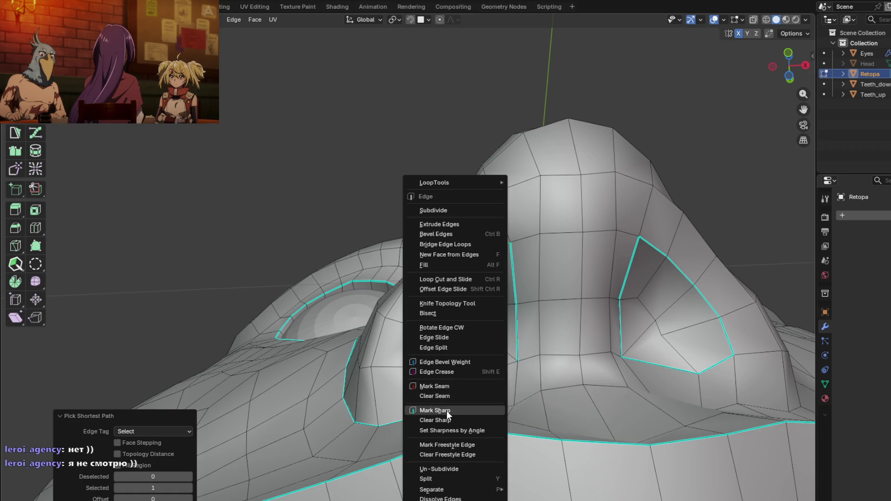
{"action": "left_click", "coordinate": [446, 410]}
{"action": "mouse_move", "coordinate": [446, 410]}
{"action": "middle_mouse_down"}
{"action": "mouse_move", "coordinate": [443, 345]}
{"action": "mouse_move", "coordinate": [459, 314]}
{"action": "mouse_move", "coordinate": [456, 336]}
{"action": "mouse_move", "coordinate": [522, 340]}
{"action": "mouse_move", "coordinate": [386, 333]}
{"action": "mouse_move", "coordinate": [417, 329]}
{"action": "mouse_move", "coordinate": [473, 354]}
{"action": "mouse_move", "coordinate": [429, 314]}
{"action": "mouse_move", "coordinate": [441, 357]}
{"action": "mouse_move", "coordinate": [491, 374]}
{"action": "mouse_move", "coordinate": [479, 370]}
{"action": "mouse_move", "coordinate": [476, 345]}
{"action": "mouse_move", "coordinate": [501, 347]}
{"action": "mouse_move", "coordinate": [527, 383]}
{"action": "mouse_move", "coordinate": [447, 348]}
{"action": "mouse_move", "coordinate": [469, 320]}
{"action": "mouse_move", "coordinate": [480, 320]}
{"action": "mouse_move", "coordinate": [468, 317]}
{"action": "mouse_move", "coordinate": [446, 321]}
{"action": "mouse_move", "coordinate": [428, 369]}
{"action": "mouse_move", "coordinate": [458, 332]}
{"action": "mouse_move", "coordinate": [458, 317]}
{"action": "mouse_move", "coordinate": [479, 312]}
{"action": "mouse_move", "coordinate": [488, 315]}
{"action": "mouse_move", "coordinate": [447, 330]}
{"action": "mouse_move", "coordinate": [441, 368]}
{"action": "mouse_move", "coordinate": [469, 378]}
{"action": "mouse_move", "coordinate": [481, 409]}
{"action": "mouse_move", "coordinate": [511, 403]}
{"action": "mouse_move", "coordinate": [457, 364]}
{"action": "mouse_move", "coordinate": [435, 361]}
{"action": "mouse_move", "coordinate": [466, 369]}
{"action": "middle_mouse_up"}
{"action": "scroll", "coordinate": [443, 344], "scroll_direction": "down", "scroll_amount": 5}
{"action": "key", "text": "Tab"}
Examine the sharp-marked nostril edges from a lower and wider view of the eye and nose
{"action": "key", "text": "Tab"}
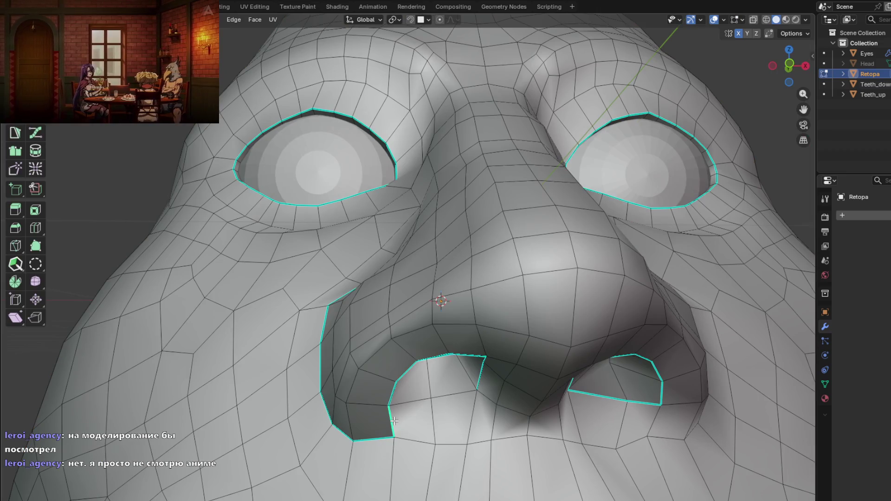
{"action": "mouse_move", "coordinate": [411, 435]}
{"action": "middle_mouse_down"}
{"action": "mouse_move", "coordinate": [401, 416]}
{"action": "mouse_move", "coordinate": [455, 404]}
{"action": "mouse_move", "coordinate": [445, 378]}
{"action": "mouse_move", "coordinate": [327, 376]}
{"action": "mouse_move", "coordinate": [416, 363]}
{"action": "mouse_move", "coordinate": [377, 376]}
{"action": "middle_mouse_up"}
{"action": "right_click", "coordinate": [383, 421]}
{"action": "key", "text": "Escape"}
{"action": "key", "text": "Tab"}
{"action": "scroll", "coordinate": [338, 303], "scroll_direction": "down", "scroll_amount": 3}
{"action": "mouse_move", "coordinate": [348, 304]}
{"action": "middle_mouse_down"}
{"action": "mouse_move", "coordinate": [437, 326]}
{"action": "mouse_move", "coordinate": [460, 322]}
{"action": "mouse_move", "coordinate": [470, 332]}
{"action": "mouse_move", "coordinate": [459, 312]}
{"action": "mouse_move", "coordinate": [459, 322]}
{"action": "mouse_move", "coordinate": [411, 316]}
{"action": "mouse_move", "coordinate": [414, 334]}
{"action": "mouse_move", "coordinate": [423, 312]}
{"action": "mouse_move", "coordinate": [519, 329]}
{"action": "mouse_move", "coordinate": [430, 310]}
{"action": "mouse_move", "coordinate": [453, 354]}
{"action": "mouse_move", "coordinate": [366, 392]}
{"action": "mouse_move", "coordinate": [423, 298]}
{"action": "mouse_move", "coordinate": [398, 360]}
{"action": "mouse_move", "coordinate": [421, 366]}
{"action": "mouse_move", "coordinate": [424, 403]}
{"action": "mouse_move", "coordinate": [441, 405]}
{"action": "mouse_move", "coordinate": [383, 368]}
{"action": "mouse_move", "coordinate": [371, 381]}
{"action": "mouse_move", "coordinate": [464, 340]}
{"action": "mouse_move", "coordinate": [433, 358]}
{"action": "mouse_move", "coordinate": [427, 377]}
{"action": "mouse_move", "coordinate": [361, 371]}
{"action": "mouse_move", "coordinate": [394, 378]}
{"action": "middle_mouse_up"}
Clear Sharp on the inner nostril edges and check the underside of the nose
{"action": "key", "text": "Tab"}
{"action": "key", "text": "Tab"}
{"action": "scroll", "coordinate": [383, 370], "scroll_direction": "up", "scroll_amount": 6}
{"action": "key", "text": "Tab"}
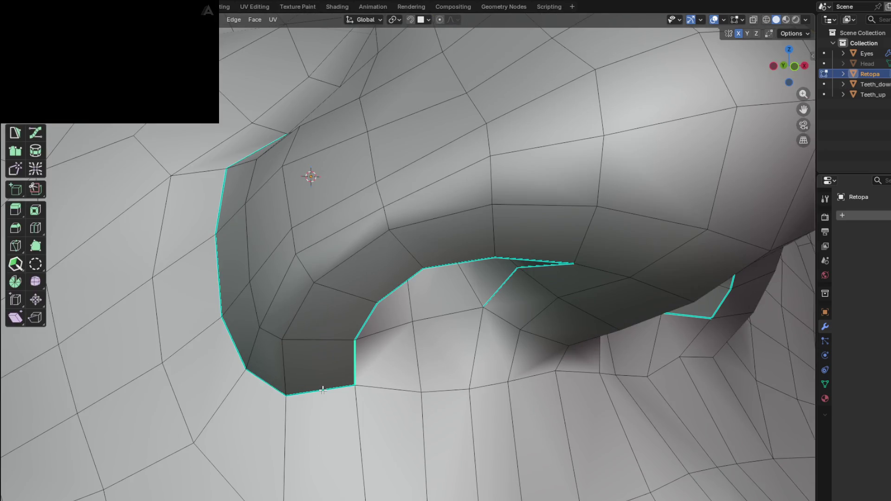
{"action": "right_click", "coordinate": [306, 392]}
{"action": "left_click", "coordinate": [291, 389]}
{"action": "key", "text": "Tab"}
{"action": "scroll", "coordinate": [363, 384], "scroll_direction": "down", "scroll_amount": 4}
{"action": "mouse_move", "coordinate": [364, 384]}
{"action": "middle_mouse_down"}
{"action": "mouse_move", "coordinate": [421, 384]}
{"action": "mouse_move", "coordinate": [390, 338]}
{"action": "mouse_move", "coordinate": [351, 341]}
{"action": "mouse_move", "coordinate": [354, 322]}
{"action": "mouse_move", "coordinate": [435, 327]}
{"action": "mouse_move", "coordinate": [465, 349]}
{"action": "mouse_move", "coordinate": [422, 313]}
{"action": "mouse_move", "coordinate": [400, 362]}
{"action": "mouse_move", "coordinate": [368, 371]}
{"action": "mouse_move", "coordinate": [346, 364]}
{"action": "mouse_move", "coordinate": [368, 378]}
{"action": "mouse_move", "coordinate": [376, 357]}
{"action": "mouse_move", "coordinate": [369, 340]}
{"action": "mouse_move", "coordinate": [351, 345]}
{"action": "mouse_move", "coordinate": [348, 371]}
{"action": "mouse_move", "coordinate": [364, 374]}
{"action": "mouse_move", "coordinate": [341, 359]}
{"action": "middle_mouse_up"}
{"action": "key", "text": "Tab"}
Slide a nostril vertex along its edge into a better position
{"action": "mouse_move", "coordinate": [325, 362]}
{"action": "middle_mouse_down"}
{"action": "mouse_move", "coordinate": [318, 368]}
{"action": "mouse_move", "coordinate": [430, 347]}
{"action": "mouse_move", "coordinate": [464, 369]}
{"action": "mouse_move", "coordinate": [445, 343]}
{"action": "mouse_move", "coordinate": [361, 360]}
{"action": "mouse_move", "coordinate": [488, 383]}
{"action": "mouse_move", "coordinate": [437, 376]}
{"action": "mouse_move", "coordinate": [512, 434]}
{"action": "mouse_move", "coordinate": [447, 378]}
{"action": "mouse_move", "coordinate": [423, 371]}
{"action": "mouse_move", "coordinate": [398, 395]}
{"action": "mouse_move", "coordinate": [409, 399]}
{"action": "middle_mouse_up"}
{"action": "key", "text": "Tab"}
{"action": "key", "text": "Tab"}
{"action": "scroll", "coordinate": [447, 378], "scroll_direction": "up", "scroll_amount": 3}
{"action": "mouse_move", "coordinate": [456, 382]}
{"action": "middle_mouse_down"}
{"action": "mouse_move", "coordinate": [487, 387]}
{"action": "mouse_move", "coordinate": [483, 408]}
{"action": "mouse_move", "coordinate": [501, 412]}
{"action": "middle_mouse_up"}
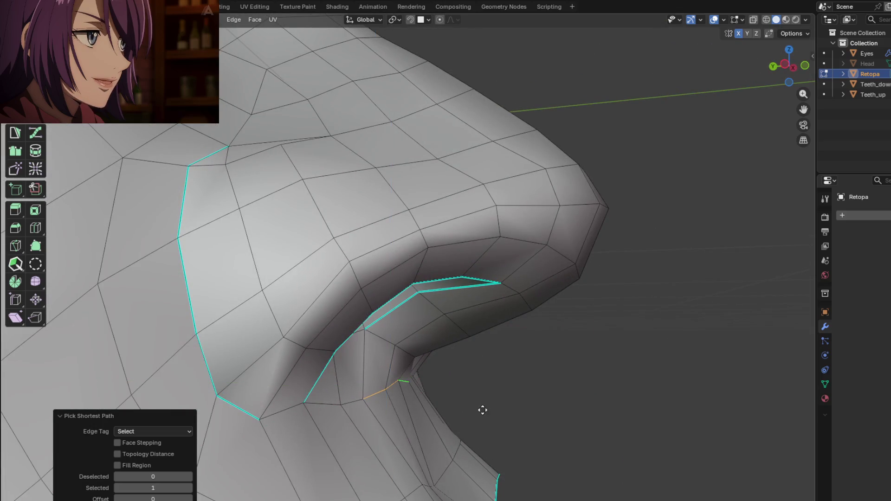
{"action": "mouse_move", "coordinate": [452, 403]}
{"action": "middle_mouse_down"}
{"action": "mouse_move", "coordinate": [478, 406]}
{"action": "mouse_move", "coordinate": [371, 415]}
{"action": "mouse_move", "coordinate": [424, 364]}
{"action": "mouse_move", "coordinate": [349, 392]}
{"action": "middle_mouse_up"}
{"action": "key", "text": "Escape"}
{"action": "left_click", "coordinate": [344, 397]}
Check the nose's side profile in Object Mode, then return to Edit Mode at a three-quarter view
{"action": "key", "text": "Tab"}
{"action": "scroll", "coordinate": [371, 403], "scroll_direction": "down", "scroll_amount": 5}
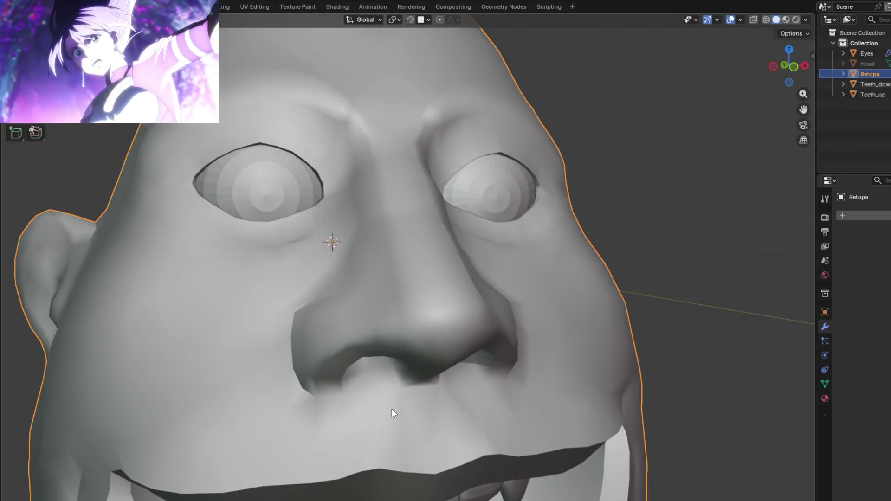
{"action": "middle_click_drag", "start_coordinate": [392, 411], "coordinate": [382, 424]}
{"action": "scroll", "coordinate": [525, 402], "scroll_direction": "up", "scroll_amount": 3}
{"action": "scroll", "coordinate": [453, 396], "scroll_direction": "down", "scroll_amount": 2}
{"action": "mouse_move", "coordinate": [453, 396]}
{"action": "middle_mouse_down"}
{"action": "mouse_move", "coordinate": [539, 376]}
{"action": "mouse_move", "coordinate": [481, 344]}
{"action": "middle_mouse_up"}
{"action": "scroll", "coordinate": [542, 354], "scroll_direction": "up", "scroll_amount": 3}
{"action": "scroll", "coordinate": [541, 353], "scroll_direction": "down", "scroll_amount": 2}
{"action": "key", "text": "Tab"}
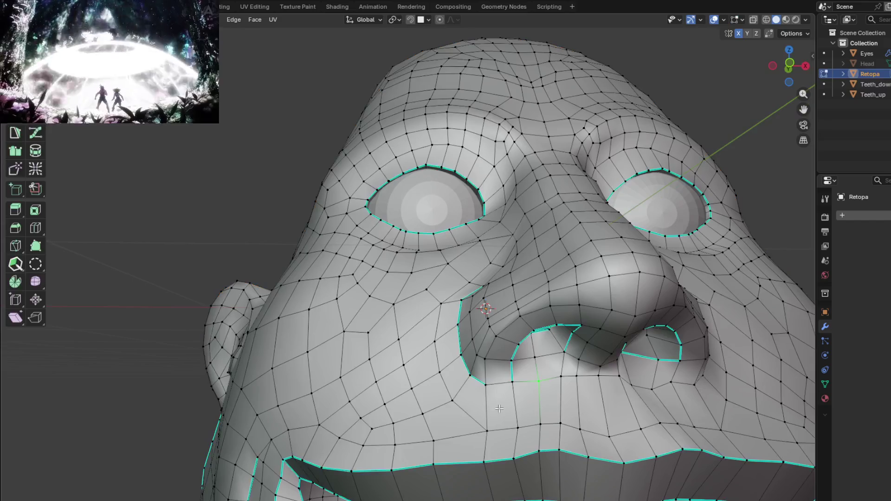
{"action": "scroll", "coordinate": [431, 373], "scroll_direction": "up", "scroll_amount": 4}
{"action": "middle_click_drag", "start_coordinate": [432, 373], "coordinate": [469, 368]}
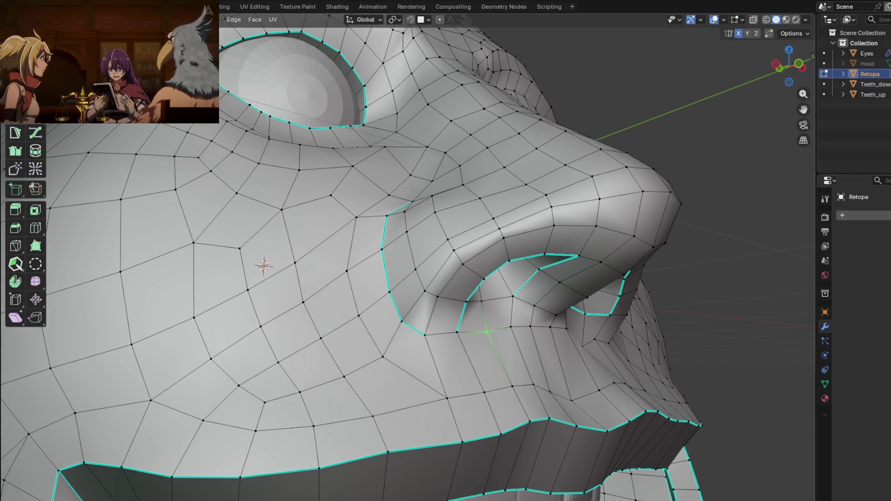
{"action": "scroll", "coordinate": [412, 335], "scroll_direction": "down", "scroll_amount": 3}
Leave Edit Mode and inspect the Retopa head from the front, below and the side
{"action": "middle_click_drag", "start_coordinate": [412, 336], "coordinate": [412, 336]}
{"action": "key", "text": "Tab"}
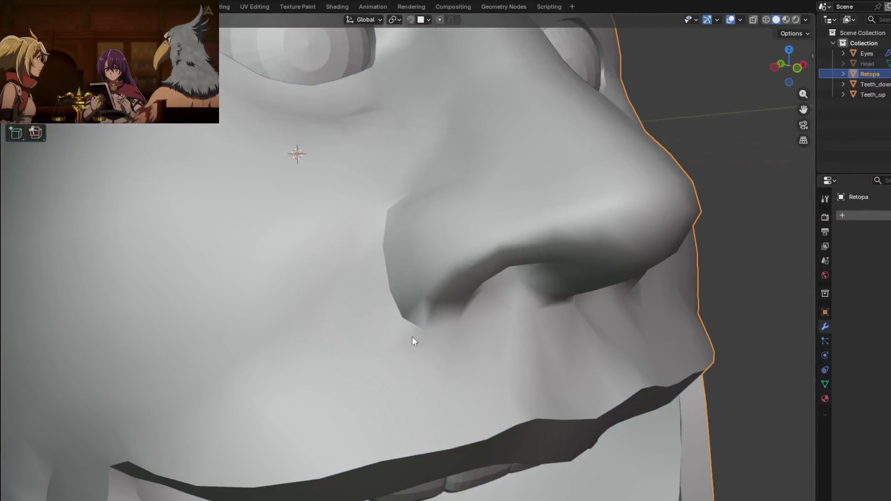
{"action": "scroll", "coordinate": [441, 274], "scroll_direction": "up", "scroll_amount": 4}
{"action": "scroll", "coordinate": [443, 278], "scroll_direction": "down", "scroll_amount": 3}
{"action": "mouse_move", "coordinate": [408, 224]}
{"action": "middle_mouse_down"}
{"action": "mouse_move", "coordinate": [398, 308]}
{"action": "mouse_move", "coordinate": [346, 339]}
{"action": "mouse_move", "coordinate": [408, 369]}
{"action": "mouse_move", "coordinate": [399, 355]}
{"action": "middle_mouse_up"}
{"action": "scroll", "coordinate": [359, 333], "scroll_direction": "up", "scroll_amount": 3}
{"action": "scroll", "coordinate": [360, 334], "scroll_direction": "down", "scroll_amount": 3}
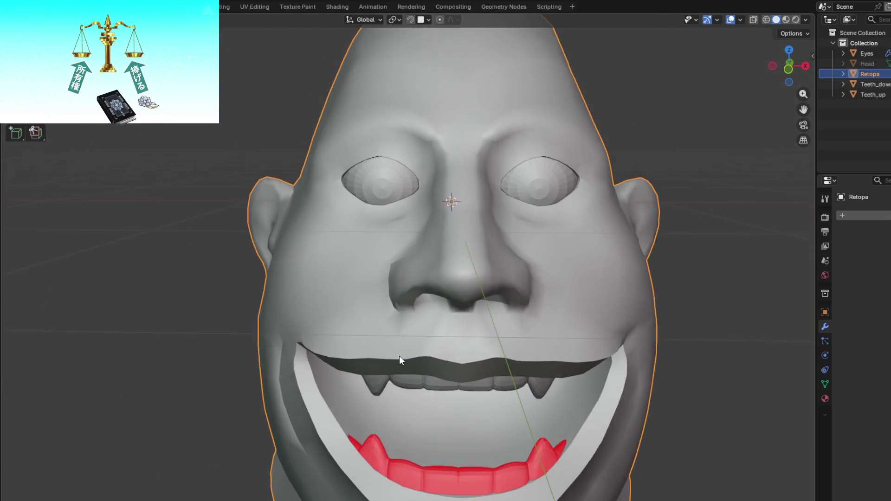
{"action": "scroll", "coordinate": [400, 347], "scroll_direction": "up", "scroll_amount": 2}
{"action": "scroll", "coordinate": [401, 348], "scroll_direction": "down", "scroll_amount": 3}
{"action": "middle_click_drag", "start_coordinate": [409, 293], "coordinate": [406, 239]}
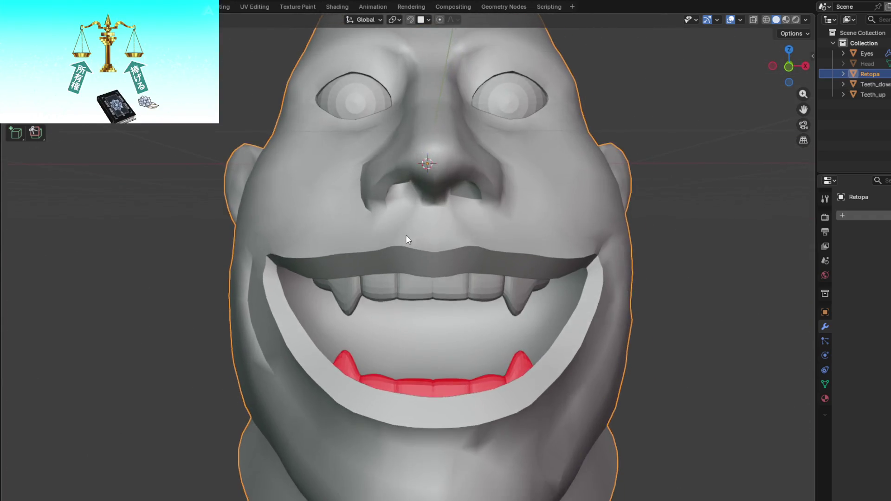
{"action": "scroll", "coordinate": [399, 332], "scroll_direction": "up", "scroll_amount": 3}
{"action": "scroll", "coordinate": [399, 332], "scroll_direction": "down", "scroll_amount": 3}
{"action": "mouse_move", "coordinate": [418, 274]}
{"action": "middle_mouse_down"}
{"action": "mouse_move", "coordinate": [422, 205]}
{"action": "mouse_move", "coordinate": [412, 247]}
{"action": "middle_mouse_up"}
{"action": "scroll", "coordinate": [426, 214], "scroll_direction": "up", "scroll_amount": 3}
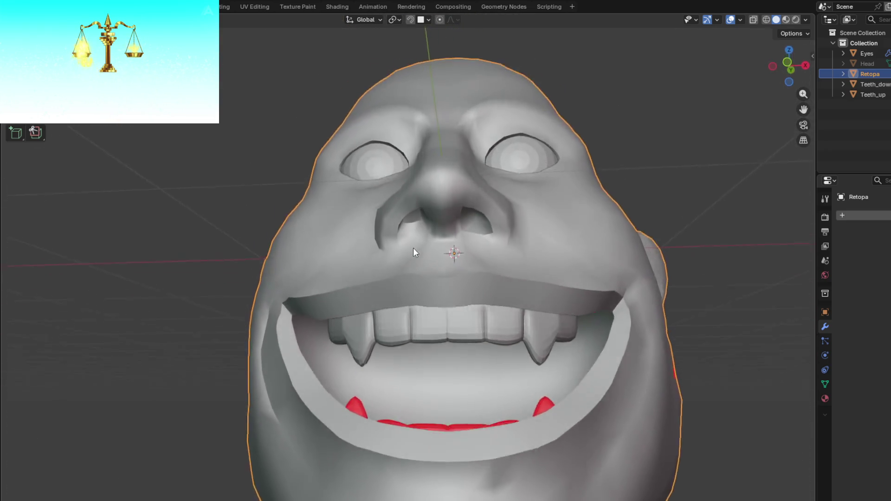
{"action": "scroll", "coordinate": [439, 287], "scroll_direction": "up", "scroll_amount": 3}
{"action": "scroll", "coordinate": [439, 287], "scroll_direction": "down", "scroll_amount": 3}
{"action": "mouse_move", "coordinate": [424, 279]}
{"action": "middle_mouse_down"}
{"action": "mouse_move", "coordinate": [431, 254]}
{"action": "mouse_move", "coordinate": [418, 290]}
{"action": "mouse_move", "coordinate": [398, 288]}
{"action": "mouse_move", "coordinate": [430, 274]}
{"action": "mouse_move", "coordinate": [463, 294]}
{"action": "middle_mouse_up"}
{"action": "scroll", "coordinate": [398, 288], "scroll_direction": "up", "scroll_amount": 3}
{"action": "scroll", "coordinate": [398, 288], "scroll_direction": "down", "scroll_amount": 3}
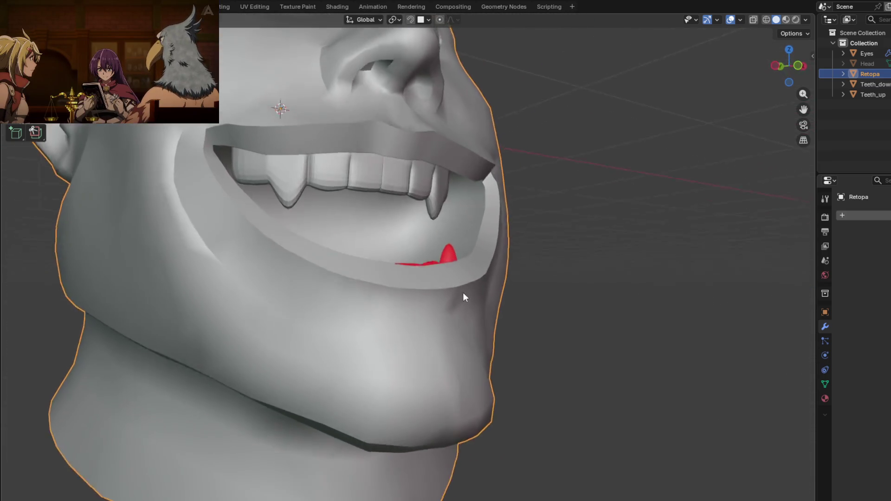
{"action": "scroll", "coordinate": [377, 318], "scroll_direction": "up", "scroll_amount": 3}
{"action": "scroll", "coordinate": [480, 401], "scroll_direction": "down", "scroll_amount": 3}
From a front view, enter Edit Mode on Retopa and select all its geometry
{"action": "middle_click_drag", "start_coordinate": [441, 248], "coordinate": [424, 224]}
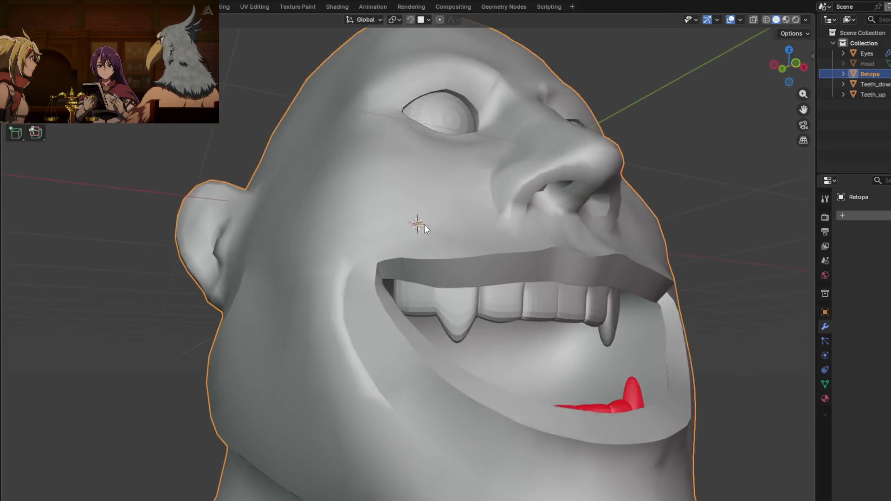
{"action": "key", "text": "Tab"}
{"action": "scroll", "coordinate": [418, 248], "scroll_direction": "up", "scroll_amount": 3}
{"action": "key", "text": "a"}
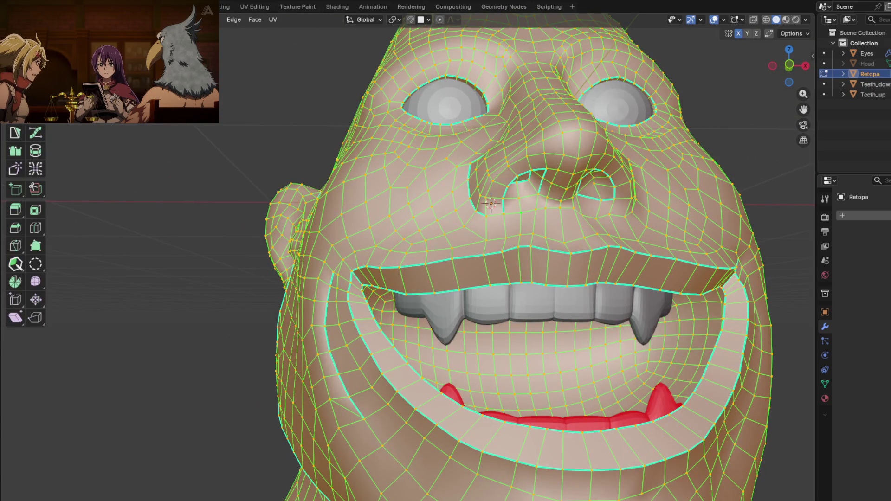
Symmetrize the Retopa mesh with Mesh > Symmetrize and check the result from the front
{"action": "left_click", "coordinate": [188, 20]}
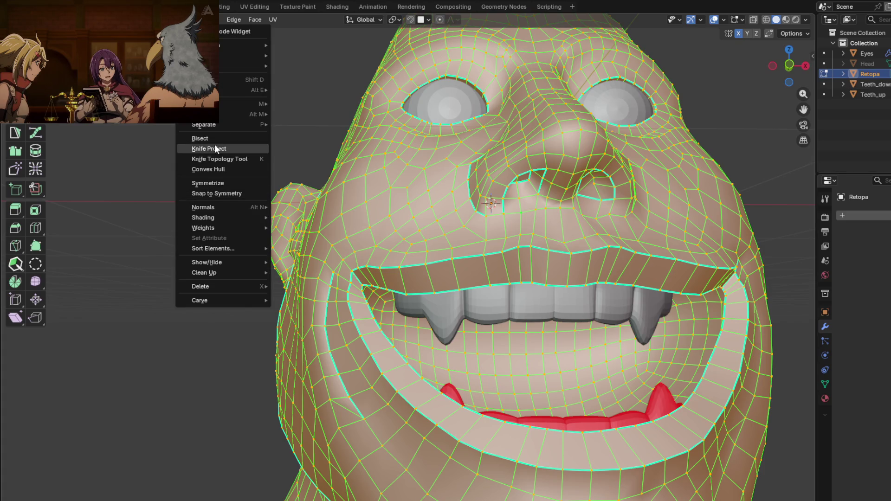
{"action": "left_click", "coordinate": [215, 183]}
{"action": "key", "text": "Tab"}
{"action": "scroll", "coordinate": [456, 240], "scroll_direction": "down", "scroll_amount": 3}
{"action": "mouse_move", "coordinate": [453, 247]}
{"action": "middle_mouse_down"}
{"action": "mouse_move", "coordinate": [515, 300]}
{"action": "mouse_move", "coordinate": [497, 263]}
{"action": "mouse_move", "coordinate": [468, 293]}
{"action": "mouse_move", "coordinate": [472, 221]}
{"action": "mouse_move", "coordinate": [496, 244]}
{"action": "mouse_move", "coordinate": [516, 215]}
{"action": "mouse_move", "coordinate": [531, 244]}
{"action": "mouse_move", "coordinate": [427, 349]}
{"action": "mouse_move", "coordinate": [387, 333]}
{"action": "mouse_move", "coordinate": [428, 284]}
{"action": "mouse_move", "coordinate": [402, 263]}
{"action": "mouse_move", "coordinate": [467, 237]}
{"action": "mouse_move", "coordinate": [431, 258]}
{"action": "mouse_move", "coordinate": [410, 257]}
{"action": "mouse_move", "coordinate": [423, 341]}
{"action": "mouse_move", "coordinate": [411, 257]}
{"action": "mouse_move", "coordinate": [410, 271]}
{"action": "mouse_move", "coordinate": [459, 329]}
{"action": "mouse_move", "coordinate": [495, 309]}
{"action": "mouse_move", "coordinate": [488, 261]}
{"action": "mouse_move", "coordinate": [380, 380]}
{"action": "mouse_move", "coordinate": [391, 383]}
{"action": "mouse_move", "coordinate": [487, 327]}
{"action": "mouse_move", "coordinate": [499, 283]}
{"action": "mouse_move", "coordinate": [463, 292]}
{"action": "mouse_move", "coordinate": [483, 296]}
{"action": "mouse_move", "coordinate": [307, 294]}
{"action": "mouse_move", "coordinate": [320, 279]}
{"action": "mouse_move", "coordinate": [367, 308]}
{"action": "mouse_move", "coordinate": [443, 269]}
{"action": "mouse_move", "coordinate": [416, 235]}
{"action": "mouse_move", "coordinate": [426, 264]}
{"action": "middle_mouse_up"}
Average the mesh normals with Alt+N > Average and inspect the shading under the chin
{"action": "key", "text": "Tab"}
{"action": "key", "text": "alt+n"}
{"action": "mouse_move", "coordinate": [413, 267]}
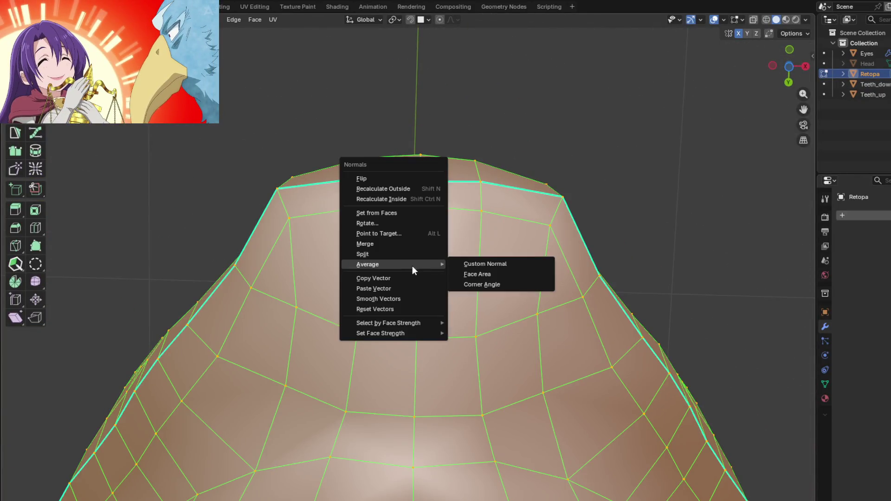
{"action": "left_click", "coordinate": [474, 266]}
{"action": "key", "text": "Tab"}
{"action": "mouse_move", "coordinate": [464, 284]}
{"action": "middle_mouse_down"}
{"action": "mouse_move", "coordinate": [471, 313]}
{"action": "mouse_move", "coordinate": [508, 324]}
{"action": "mouse_move", "coordinate": [574, 296]}
{"action": "mouse_move", "coordinate": [565, 304]}
{"action": "mouse_move", "coordinate": [571, 349]}
{"action": "mouse_move", "coordinate": [558, 371]}
{"action": "mouse_move", "coordinate": [495, 348]}
{"action": "mouse_move", "coordinate": [467, 311]}
{"action": "mouse_move", "coordinate": [455, 325]}
{"action": "mouse_move", "coordinate": [433, 311]}
{"action": "mouse_move", "coordinate": [403, 319]}
{"action": "mouse_move", "coordinate": [441, 358]}
{"action": "mouse_move", "coordinate": [483, 374]}
{"action": "mouse_move", "coordinate": [456, 409]}
{"action": "mouse_move", "coordinate": [486, 357]}
{"action": "mouse_move", "coordinate": [421, 368]}
{"action": "mouse_move", "coordinate": [521, 348]}
{"action": "mouse_move", "coordinate": [384, 408]}
{"action": "mouse_move", "coordinate": [467, 312]}
{"action": "mouse_move", "coordinate": [461, 363]}
{"action": "mouse_move", "coordinate": [510, 334]}
{"action": "mouse_move", "coordinate": [491, 352]}
{"action": "mouse_move", "coordinate": [521, 324]}
{"action": "mouse_move", "coordinate": [549, 338]}
{"action": "mouse_move", "coordinate": [417, 368]}
{"action": "mouse_move", "coordinate": [483, 390]}
{"action": "mouse_move", "coordinate": [487, 334]}
{"action": "mouse_move", "coordinate": [454, 314]}
{"action": "mouse_move", "coordinate": [420, 299]}
{"action": "mouse_move", "coordinate": [395, 310]}
{"action": "mouse_move", "coordinate": [382, 337]}
{"action": "mouse_move", "coordinate": [470, 321]}
{"action": "mouse_move", "coordinate": [489, 300]}
{"action": "mouse_move", "coordinate": [482, 280]}
{"action": "mouse_move", "coordinate": [466, 287]}
{"action": "middle_mouse_up"}
{"action": "key", "text": "Tab"}
{"action": "key", "text": "Tab"}
{"action": "scroll", "coordinate": [382, 341], "scroll_direction": "down", "scroll_amount": 2}
{"action": "key", "text": "Tab"}
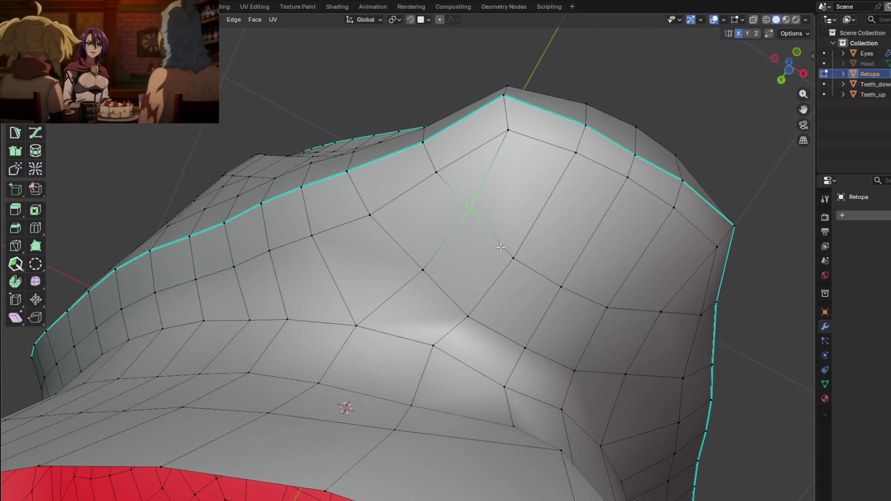
Select the whole mesh, average normals as Custom Normal, and inspect the shading
{"action": "middle_click_drag", "start_coordinate": [470, 218], "coordinate": [453, 237]}
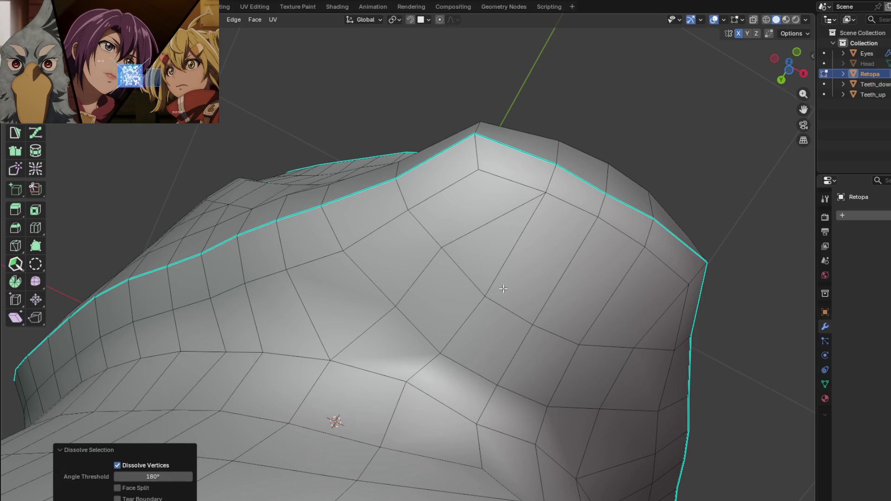
{"action": "key", "text": "a"}
{"action": "key", "text": "alt+n"}
{"action": "mouse_move", "coordinate": [493, 291]}
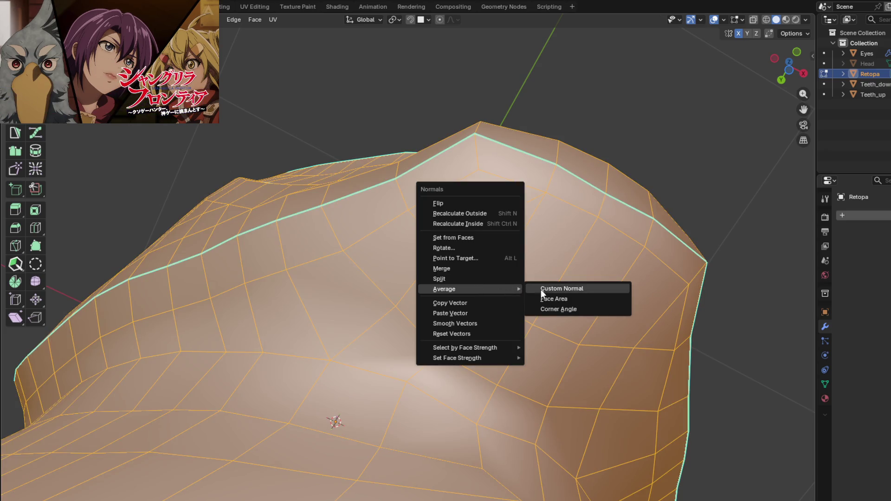
{"action": "left_click", "coordinate": [541, 289]}
{"action": "key", "text": "Tab"}
{"action": "mouse_move", "coordinate": [501, 303]}
{"action": "middle_mouse_down"}
{"action": "mouse_move", "coordinate": [494, 288]}
{"action": "mouse_move", "coordinate": [513, 307]}
{"action": "mouse_move", "coordinate": [544, 307]}
{"action": "mouse_move", "coordinate": [543, 282]}
{"action": "mouse_move", "coordinate": [534, 324]}
{"action": "mouse_move", "coordinate": [546, 333]}
{"action": "mouse_move", "coordinate": [599, 320]}
{"action": "mouse_move", "coordinate": [609, 288]}
{"action": "mouse_move", "coordinate": [489, 283]}
{"action": "mouse_move", "coordinate": [427, 314]}
{"action": "mouse_move", "coordinate": [440, 278]}
{"action": "mouse_move", "coordinate": [485, 282]}
{"action": "mouse_move", "coordinate": [485, 271]}
{"action": "mouse_move", "coordinate": [480, 310]}
{"action": "mouse_move", "coordinate": [481, 297]}
{"action": "mouse_move", "coordinate": [465, 290]}
{"action": "mouse_move", "coordinate": [459, 269]}
{"action": "mouse_move", "coordinate": [453, 278]}
{"action": "middle_mouse_up"}
Select a single vertex on the mesh and slide it to tidy the topology
{"action": "key", "text": "Tab"}
{"action": "left_click", "coordinate": [441, 273]}
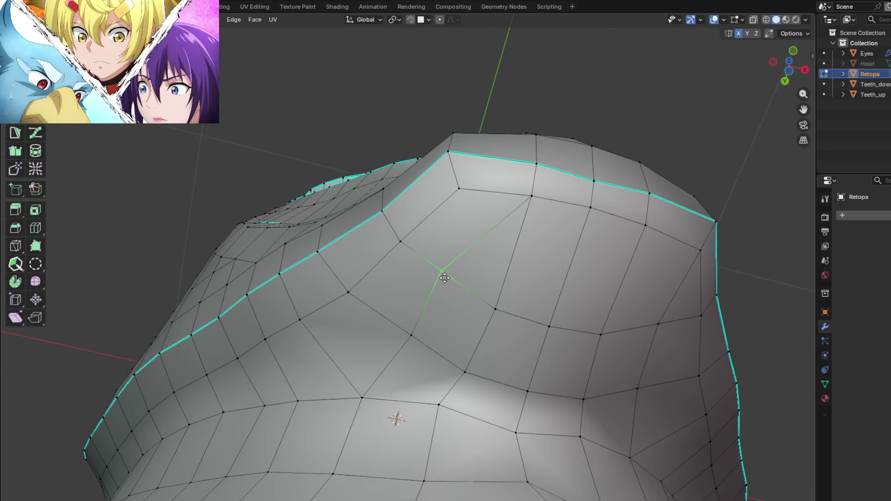
{"action": "mouse_move", "coordinate": [441, 319]}
{"action": "middle_mouse_down"}
{"action": "mouse_move", "coordinate": [488, 274]}
{"action": "mouse_move", "coordinate": [486, 309]}
{"action": "mouse_move", "coordinate": [518, 305]}
{"action": "mouse_move", "coordinate": [441, 300]}
{"action": "mouse_move", "coordinate": [441, 260]}
{"action": "middle_mouse_up"}
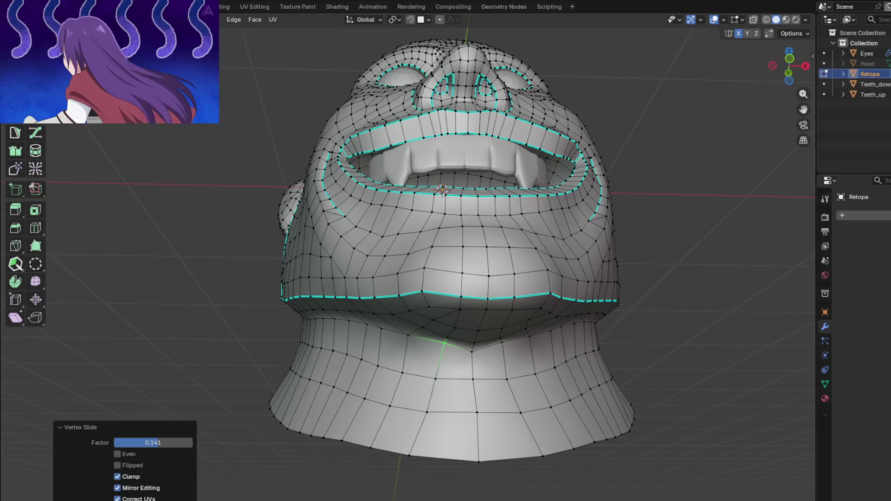
Reselect the whole mesh, average normals by Face Area, and return to Object Mode
{"action": "middle_click_drag", "start_coordinate": [297, 355], "coordinate": [396, 263]}
{"action": "key", "text": "a"}
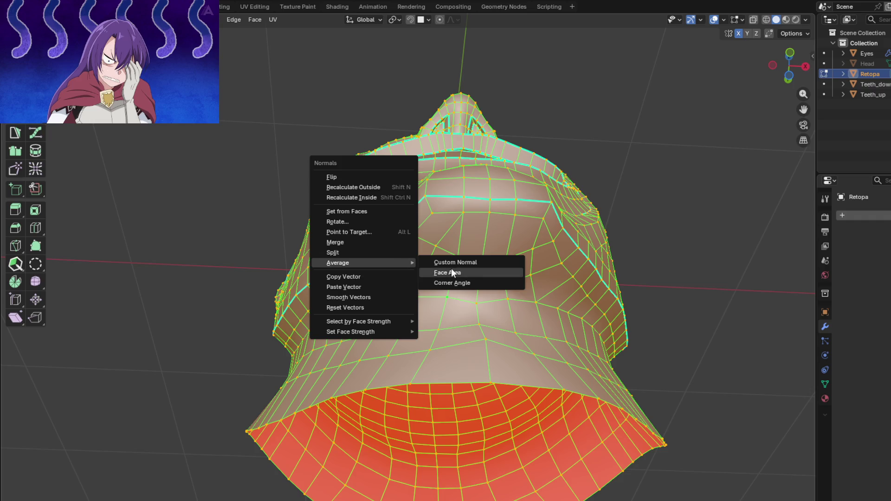
{"action": "left_click", "coordinate": [447, 272]}
{"action": "key", "text": "Tab"}
{"action": "mouse_move", "coordinate": [451, 268]}
{"action": "middle_mouse_down"}
{"action": "mouse_move", "coordinate": [452, 240]}
{"action": "mouse_move", "coordinate": [482, 288]}
{"action": "mouse_move", "coordinate": [547, 290]}
{"action": "mouse_move", "coordinate": [559, 305]}
{"action": "mouse_move", "coordinate": [337, 263]}
{"action": "mouse_move", "coordinate": [430, 348]}
{"action": "mouse_move", "coordinate": [410, 379]}
{"action": "mouse_move", "coordinate": [344, 380]}
{"action": "mouse_move", "coordinate": [365, 411]}
{"action": "mouse_move", "coordinate": [427, 408]}
{"action": "mouse_move", "coordinate": [428, 330]}
{"action": "mouse_move", "coordinate": [456, 323]}
{"action": "mouse_move", "coordinate": [477, 394]}
{"action": "mouse_move", "coordinate": [388, 404]}
{"action": "mouse_move", "coordinate": [412, 354]}
{"action": "mouse_move", "coordinate": [432, 377]}
{"action": "mouse_move", "coordinate": [470, 348]}
{"action": "mouse_move", "coordinate": [425, 366]}
{"action": "mouse_move", "coordinate": [355, 365]}
{"action": "mouse_move", "coordinate": [391, 343]}
{"action": "mouse_move", "coordinate": [397, 264]}
{"action": "middle_mouse_up"}
{"action": "scroll", "coordinate": [397, 269], "scroll_direction": "up", "scroll_amount": 5}
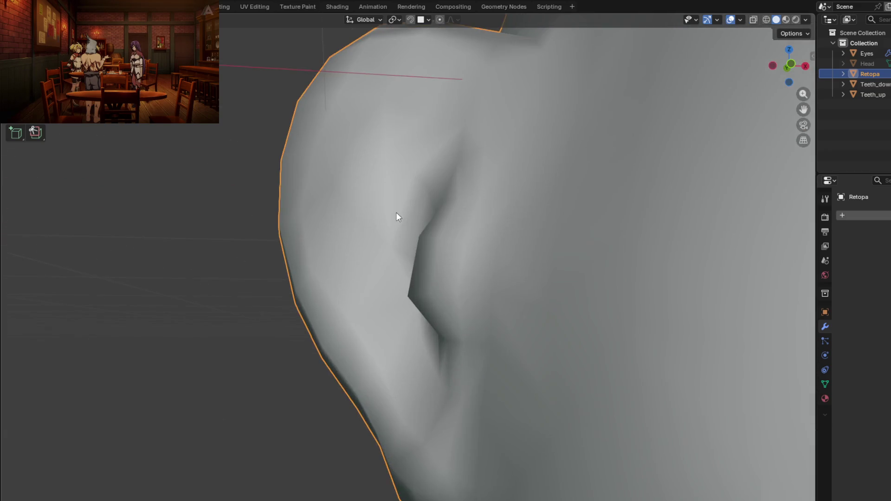
Flatten the selected face inside the ear with LoopTools > Flatten and inspect it
{"action": "key", "text": "Tab"}
{"action": "mouse_move", "coordinate": [376, 296]}
{"action": "middle_mouse_down"}
{"action": "mouse_move", "coordinate": [476, 243]}
{"action": "mouse_move", "coordinate": [491, 279]}
{"action": "mouse_move", "coordinate": [479, 332]}
{"action": "mouse_move", "coordinate": [538, 284]}
{"action": "mouse_move", "coordinate": [464, 278]}
{"action": "middle_mouse_up"}
{"action": "right_click", "coordinate": [422, 261]}
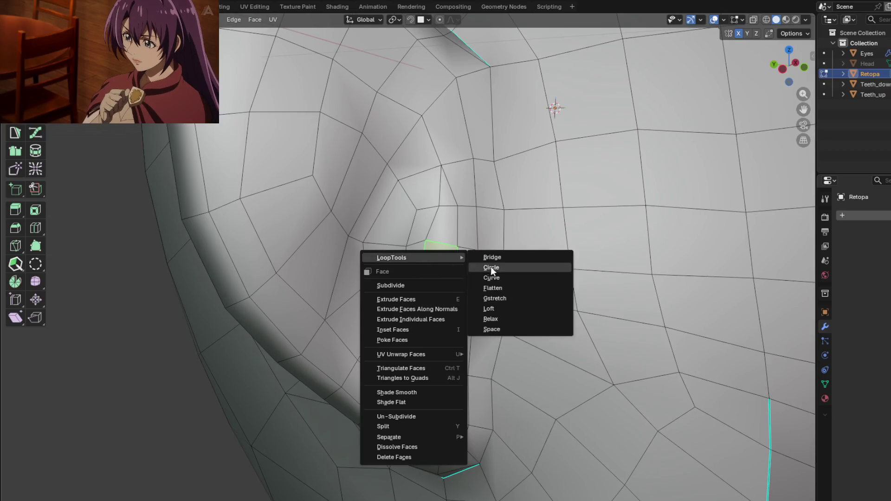
{"action": "left_click", "coordinate": [502, 288]}
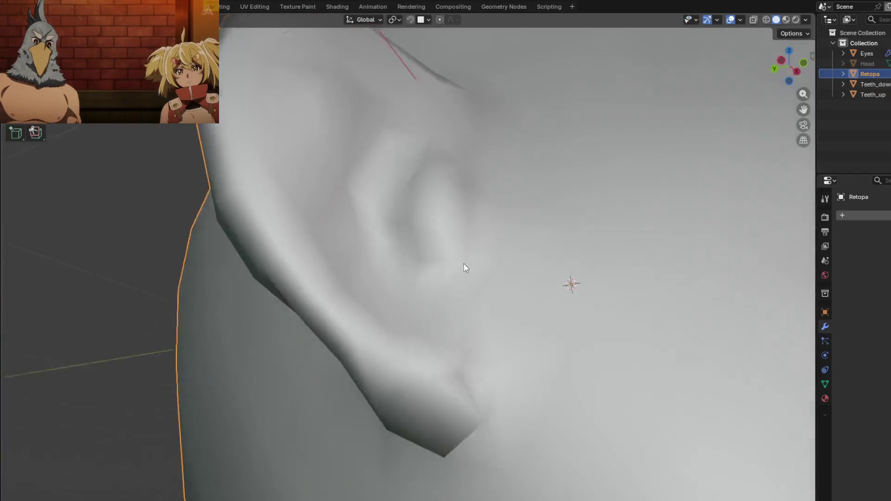
{"action": "mouse_move", "coordinate": [464, 267]}
{"action": "middle_mouse_down"}
{"action": "mouse_move", "coordinate": [423, 312]}
{"action": "mouse_move", "coordinate": [396, 288]}
{"action": "mouse_move", "coordinate": [437, 312]}
{"action": "mouse_move", "coordinate": [410, 314]}
{"action": "mouse_move", "coordinate": [390, 248]}
{"action": "mouse_move", "coordinate": [389, 286]}
{"action": "mouse_move", "coordinate": [453, 312]}
{"action": "mouse_move", "coordinate": [501, 292]}
{"action": "mouse_move", "coordinate": [468, 228]}
{"action": "mouse_move", "coordinate": [543, 248]}
{"action": "mouse_move", "coordinate": [569, 289]}
{"action": "mouse_move", "coordinate": [549, 330]}
{"action": "mouse_move", "coordinate": [511, 372]}
{"action": "mouse_move", "coordinate": [445, 334]}
{"action": "mouse_move", "coordinate": [398, 271]}
{"action": "mouse_move", "coordinate": [384, 295]}
{"action": "mouse_move", "coordinate": [384, 322]}
{"action": "mouse_move", "coordinate": [416, 302]}
{"action": "mouse_move", "coordinate": [427, 277]}
{"action": "mouse_move", "coordinate": [404, 257]}
{"action": "mouse_move", "coordinate": [398, 271]}
{"action": "mouse_move", "coordinate": [364, 241]}
{"action": "mouse_move", "coordinate": [389, 251]}
{"action": "middle_mouse_up"}
{"action": "scroll", "coordinate": [398, 291], "scroll_direction": "down", "scroll_amount": 3}
{"action": "scroll", "coordinate": [468, 229], "scroll_direction": "up", "scroll_amount": 3}
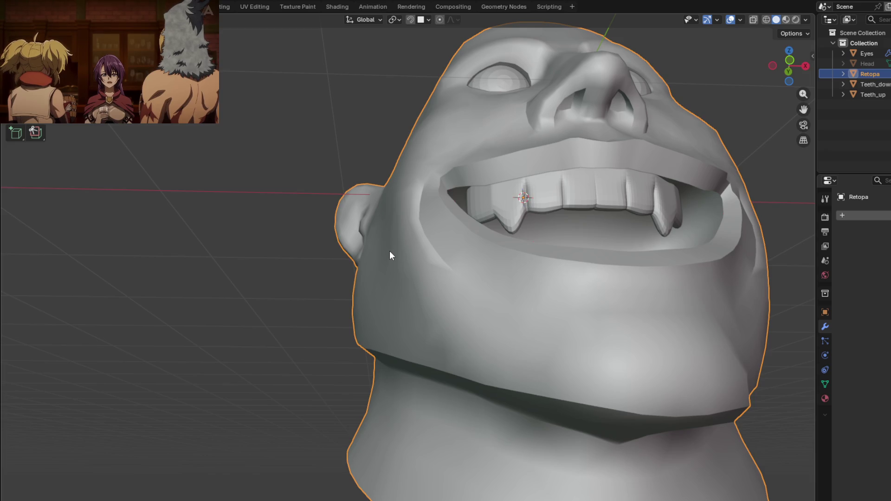
{"action": "mouse_move", "coordinate": [497, 277]}
{"action": "middle_mouse_down"}
{"action": "mouse_move", "coordinate": [480, 290]}
{"action": "mouse_move", "coordinate": [447, 292]}
{"action": "mouse_move", "coordinate": [478, 286]}
{"action": "mouse_move", "coordinate": [426, 324]}
{"action": "mouse_move", "coordinate": [517, 280]}
{"action": "mouse_move", "coordinate": [559, 311]}
{"action": "mouse_move", "coordinate": [518, 307]}
{"action": "mouse_move", "coordinate": [563, 308]}
{"action": "mouse_move", "coordinate": [557, 275]}
{"action": "mouse_move", "coordinate": [539, 288]}
{"action": "mouse_move", "coordinate": [572, 267]}
{"action": "mouse_move", "coordinate": [544, 263]}
{"action": "mouse_move", "coordinate": [555, 283]}
{"action": "mouse_move", "coordinate": [535, 298]}
{"action": "mouse_move", "coordinate": [497, 303]}
{"action": "mouse_move", "coordinate": [613, 312]}
{"action": "mouse_move", "coordinate": [467, 277]}
{"action": "mouse_move", "coordinate": [557, 283]}
{"action": "mouse_move", "coordinate": [615, 219]}
{"action": "mouse_move", "coordinate": [507, 259]}
{"action": "mouse_move", "coordinate": [455, 294]}
{"action": "mouse_move", "coordinate": [442, 288]}
{"action": "middle_mouse_up"}
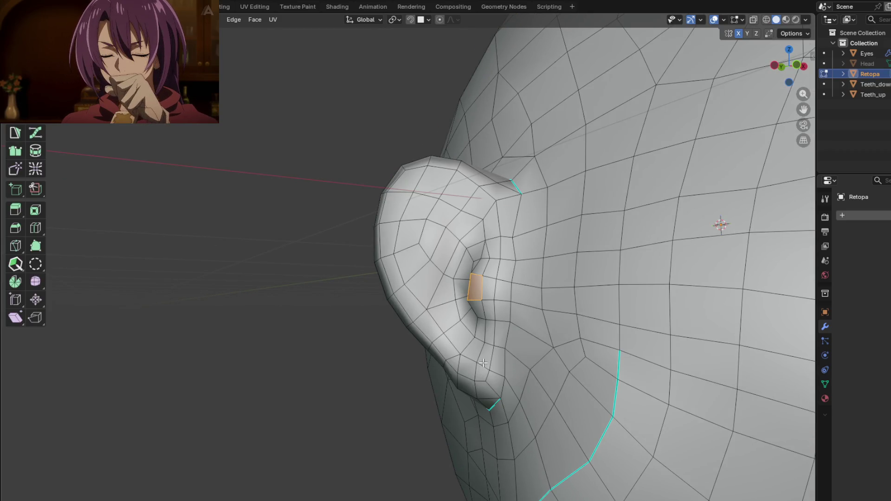
Mark the chosen ear edges as sharp and check them in Object Mode
{"action": "scroll", "coordinate": [481, 366], "scroll_direction": "down", "scroll_amount": 4}
{"action": "scroll", "coordinate": [510, 351], "scroll_direction": "up", "scroll_amount": 4}
{"action": "mouse_move", "coordinate": [469, 342]}
{"action": "middle_mouse_down"}
{"action": "mouse_move", "coordinate": [535, 312]}
{"action": "mouse_move", "coordinate": [496, 374]}
{"action": "middle_mouse_up"}
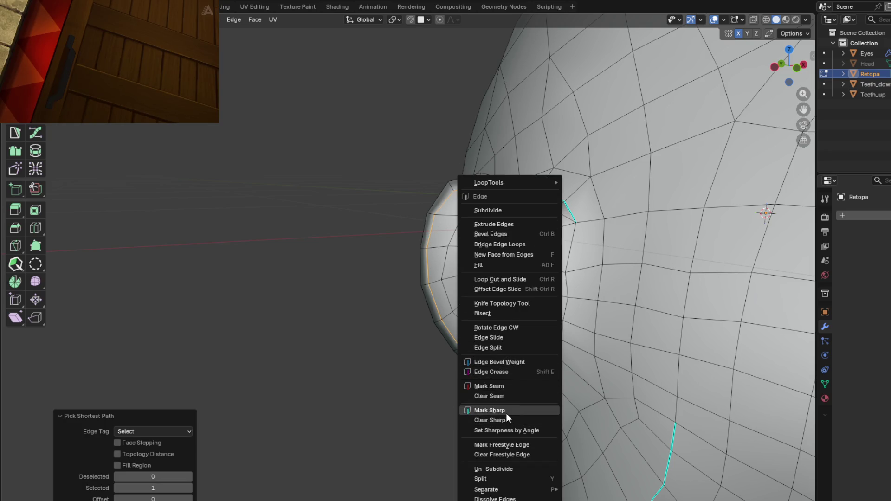
{"action": "left_click", "coordinate": [505, 412]}
{"action": "key", "text": "Tab"}
{"action": "mouse_move", "coordinate": [540, 349]}
{"action": "middle_mouse_down"}
{"action": "mouse_move", "coordinate": [622, 282]}
{"action": "mouse_move", "coordinate": [528, 330]}
{"action": "mouse_move", "coordinate": [491, 360]}
{"action": "mouse_move", "coordinate": [510, 360]}
{"action": "mouse_move", "coordinate": [562, 327]}
{"action": "mouse_move", "coordinate": [570, 301]}
{"action": "mouse_move", "coordinate": [517, 250]}
{"action": "mouse_move", "coordinate": [537, 255]}
{"action": "mouse_move", "coordinate": [529, 316]}
{"action": "mouse_move", "coordinate": [513, 352]}
{"action": "mouse_move", "coordinate": [572, 327]}
{"action": "mouse_move", "coordinate": [416, 329]}
{"action": "mouse_move", "coordinate": [400, 312]}
{"action": "mouse_move", "coordinate": [396, 341]}
{"action": "mouse_move", "coordinate": [458, 353]}
{"action": "middle_mouse_up"}
{"action": "scroll", "coordinate": [457, 352], "scroll_direction": "up", "scroll_amount": 2}
Flatten the chosen ear faces with LoopTools > Flatten and check the result
{"action": "mouse_move", "coordinate": [478, 301]}
{"action": "middle_mouse_down"}
{"action": "mouse_move", "coordinate": [558, 312]}
{"action": "mouse_move", "coordinate": [487, 219]}
{"action": "mouse_move", "coordinate": [464, 216]}
{"action": "middle_mouse_up"}
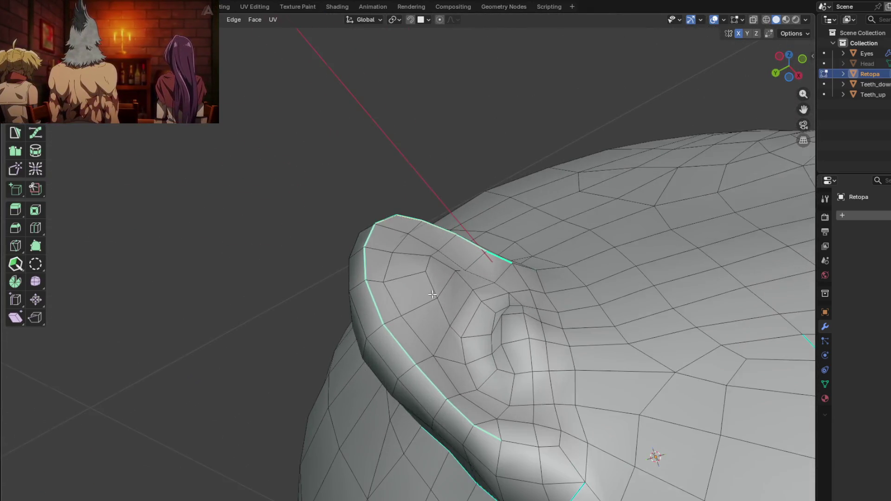
{"action": "middle_click_drag", "start_coordinate": [432, 294], "coordinate": [411, 324]}
{"action": "key", "text": "Tab"}
{"action": "key", "text": "Tab"}
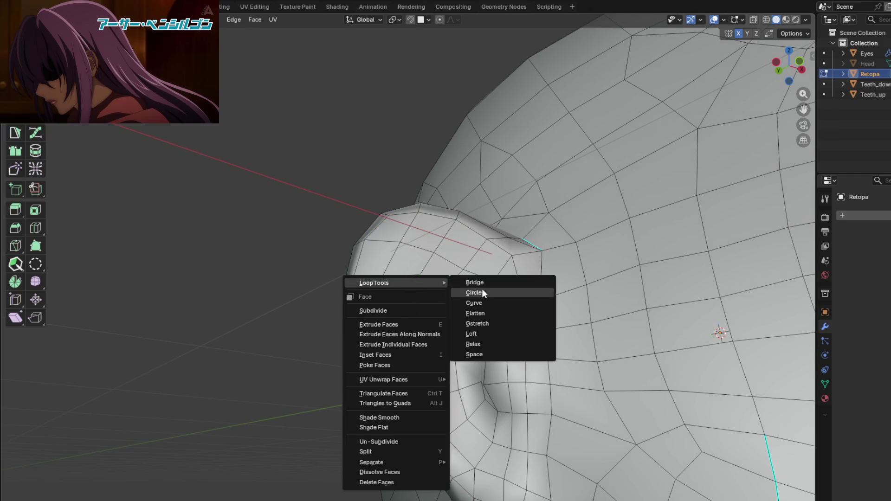
{"action": "left_click", "coordinate": [482, 310]}
{"action": "key", "text": "Tab"}
{"action": "mouse_move", "coordinate": [475, 328]}
{"action": "middle_mouse_down"}
{"action": "mouse_move", "coordinate": [442, 331]}
{"action": "mouse_move", "coordinate": [464, 347]}
{"action": "mouse_move", "coordinate": [533, 351]}
{"action": "mouse_move", "coordinate": [547, 283]}
{"action": "mouse_move", "coordinate": [480, 338]}
{"action": "middle_mouse_up"}
Average the normals by Face Area and orbit around the ear to inspect it
{"action": "key", "text": "Tab"}
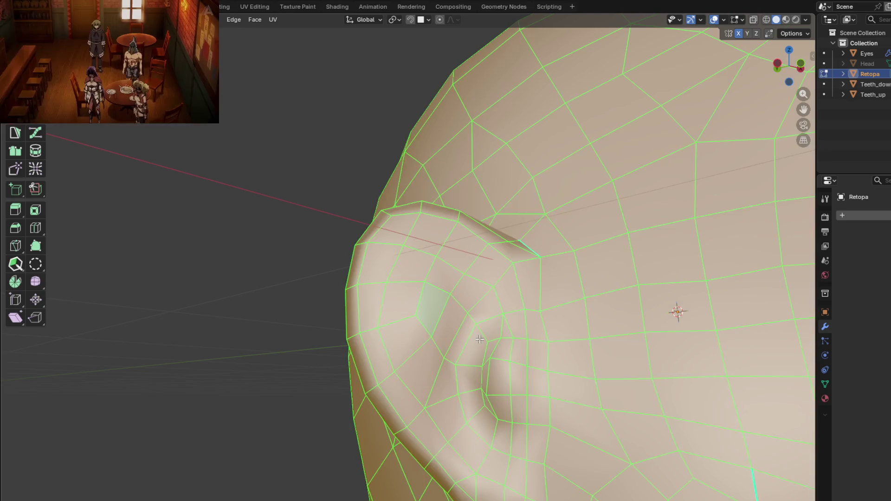
{"action": "left_click", "coordinate": [533, 348]}
{"action": "mouse_move", "coordinate": [512, 352]}
{"action": "middle_mouse_down"}
{"action": "mouse_move", "coordinate": [497, 299]}
{"action": "mouse_move", "coordinate": [455, 350]}
{"action": "mouse_move", "coordinate": [499, 382]}
{"action": "mouse_move", "coordinate": [561, 367]}
{"action": "mouse_move", "coordinate": [562, 315]}
{"action": "mouse_move", "coordinate": [546, 303]}
{"action": "mouse_move", "coordinate": [480, 372]}
{"action": "mouse_move", "coordinate": [477, 407]}
{"action": "mouse_move", "coordinate": [542, 406]}
{"action": "mouse_move", "coordinate": [505, 294]}
{"action": "mouse_move", "coordinate": [488, 268]}
{"action": "mouse_move", "coordinate": [457, 330]}
{"action": "mouse_move", "coordinate": [458, 362]}
{"action": "mouse_move", "coordinate": [492, 358]}
{"action": "mouse_move", "coordinate": [428, 313]}
{"action": "mouse_move", "coordinate": [467, 288]}
{"action": "mouse_move", "coordinate": [479, 305]}
{"action": "mouse_move", "coordinate": [486, 286]}
{"action": "mouse_move", "coordinate": [431, 310]}
{"action": "mouse_move", "coordinate": [455, 311]}
{"action": "mouse_move", "coordinate": [455, 339]}
{"action": "mouse_move", "coordinate": [559, 321]}
{"action": "mouse_move", "coordinate": [455, 306]}
{"action": "mouse_move", "coordinate": [475, 328]}
{"action": "mouse_move", "coordinate": [368, 290]}
{"action": "mouse_move", "coordinate": [407, 288]}
{"action": "mouse_move", "coordinate": [382, 259]}
{"action": "mouse_move", "coordinate": [360, 201]}
{"action": "mouse_move", "coordinate": [407, 294]}
{"action": "mouse_move", "coordinate": [388, 303]}
{"action": "mouse_move", "coordinate": [455, 304]}
{"action": "mouse_move", "coordinate": [441, 312]}
{"action": "middle_mouse_up"}
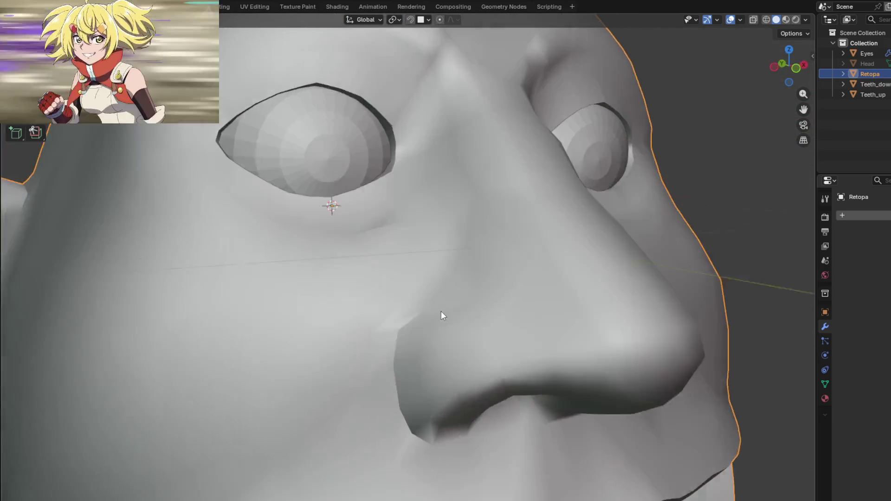
View the Retopa head from the front, then from a raised side profile
{"action": "key", "text": "Tab"}
{"action": "key", "text": "Tab"}
{"action": "middle_click_drag", "start_coordinate": [375, 348], "coordinate": [397, 324]}
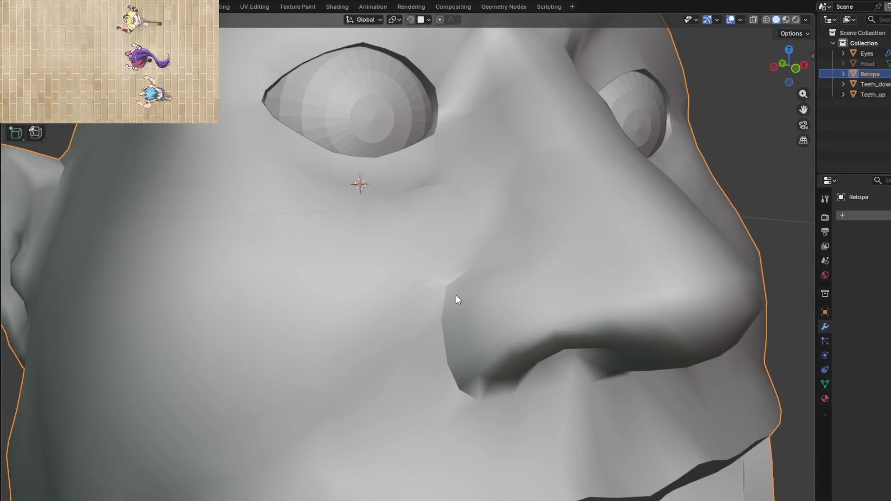
{"action": "scroll", "coordinate": [458, 297], "scroll_direction": "down", "scroll_amount": 5}
{"action": "mouse_move", "coordinate": [467, 304]}
{"action": "middle_mouse_down"}
{"action": "mouse_move", "coordinate": [479, 324]}
{"action": "mouse_move", "coordinate": [442, 347]}
{"action": "mouse_move", "coordinate": [421, 310]}
{"action": "mouse_move", "coordinate": [474, 280]}
{"action": "mouse_move", "coordinate": [463, 272]}
{"action": "mouse_move", "coordinate": [462, 279]}
{"action": "mouse_move", "coordinate": [350, 295]}
{"action": "middle_mouse_up"}
{"action": "mouse_move", "coordinate": [356, 241]}
{"action": "middle_mouse_down"}
{"action": "mouse_move", "coordinate": [387, 251]}
{"action": "mouse_move", "coordinate": [427, 246]}
{"action": "mouse_move", "coordinate": [442, 234]}
{"action": "mouse_move", "coordinate": [410, 269]}
{"action": "mouse_move", "coordinate": [431, 290]}
{"action": "mouse_move", "coordinate": [459, 243]}
{"action": "mouse_move", "coordinate": [441, 227]}
{"action": "mouse_move", "coordinate": [454, 229]}
{"action": "mouse_move", "coordinate": [366, 257]}
{"action": "middle_mouse_up"}
{"action": "scroll", "coordinate": [376, 276], "scroll_direction": "up", "scroll_amount": 6}
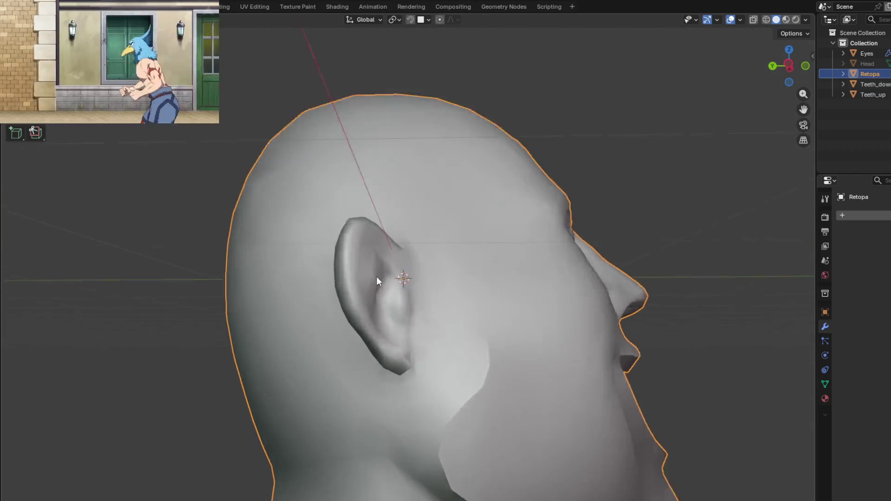
Mark the selected ear edges as sharp and check them outside Edit Mode
{"action": "key", "text": "Tab"}
{"action": "left_click", "coordinate": [428, 329]}
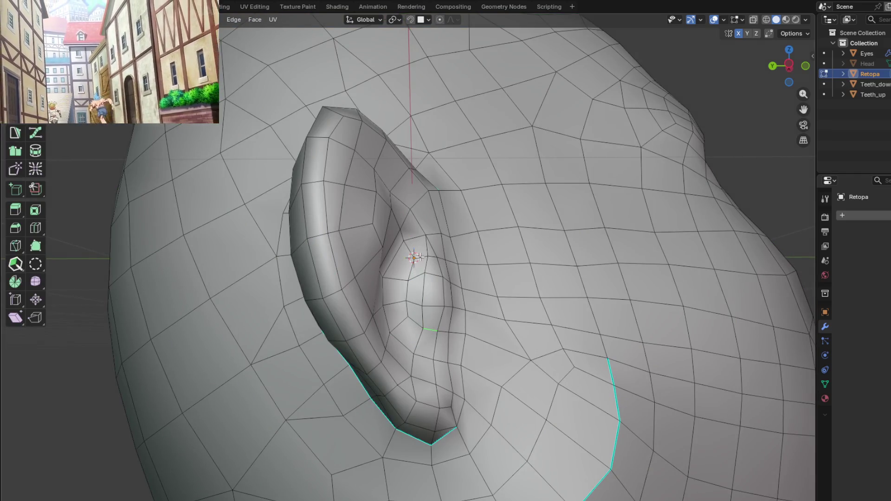
{"action": "right_click", "coordinate": [413, 306]}
{"action": "left_click", "coordinate": [388, 409]}
{"action": "scroll", "coordinate": [388, 409], "scroll_direction": "down", "scroll_amount": 4}
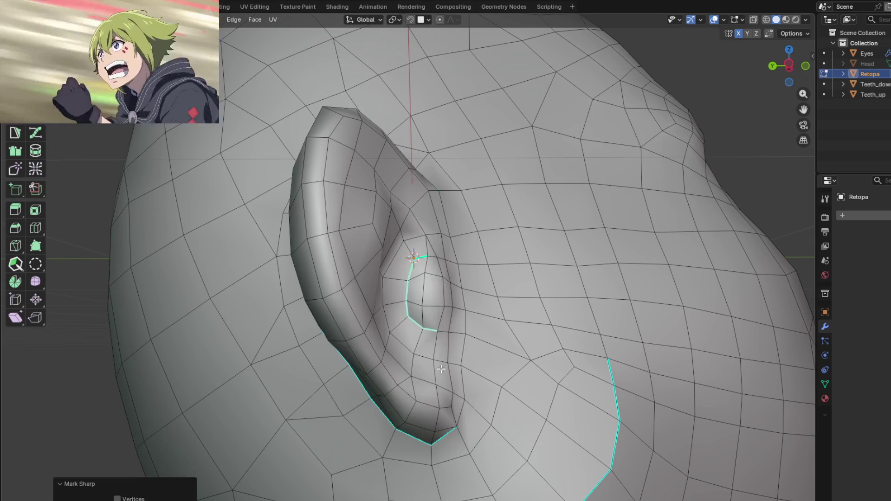
{"action": "key", "text": "Tab"}
{"action": "mouse_move", "coordinate": [445, 350]}
{"action": "middle_mouse_down"}
{"action": "mouse_move", "coordinate": [469, 378]}
{"action": "mouse_move", "coordinate": [469, 294]}
{"action": "mouse_move", "coordinate": [371, 358]}
{"action": "middle_mouse_up"}
{"action": "scroll", "coordinate": [474, 346], "scroll_direction": "up", "scroll_amount": 3}
{"action": "scroll", "coordinate": [371, 355], "scroll_direction": "down", "scroll_amount": 3}
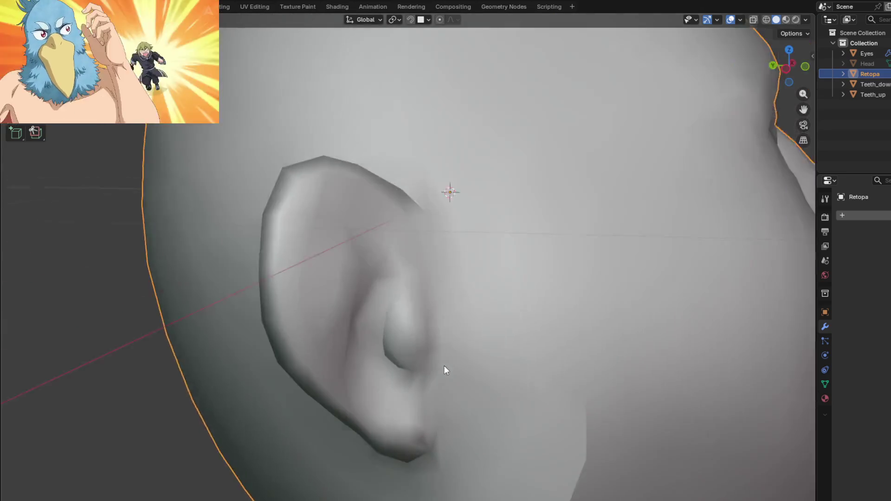
Inspect the ear's shading from several angles, bringing up the Alt+N normals menu
{"action": "key", "text": "Tab"}
{"action": "scroll", "coordinate": [445, 370], "scroll_direction": "up", "scroll_amount": 2}
{"action": "mouse_move", "coordinate": [446, 370]}
{"action": "middle_mouse_down"}
{"action": "mouse_move", "coordinate": [432, 246]}
{"action": "mouse_move", "coordinate": [410, 401]}
{"action": "mouse_move", "coordinate": [495, 298]}
{"action": "mouse_move", "coordinate": [530, 153]}
{"action": "mouse_move", "coordinate": [439, 292]}
{"action": "mouse_move", "coordinate": [423, 295]}
{"action": "middle_mouse_up"}
{"action": "scroll", "coordinate": [432, 246], "scroll_direction": "up", "scroll_amount": 3}
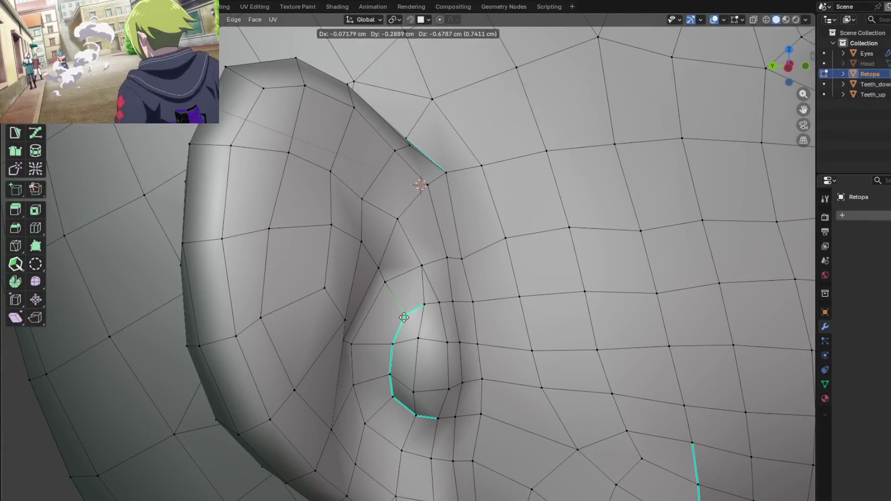
{"action": "mouse_move", "coordinate": [404, 317]}
{"action": "middle_mouse_down"}
{"action": "mouse_move", "coordinate": [427, 358]}
{"action": "mouse_move", "coordinate": [471, 225]}
{"action": "mouse_move", "coordinate": [402, 316]}
{"action": "mouse_move", "coordinate": [627, 259]}
{"action": "mouse_move", "coordinate": [596, 218]}
{"action": "mouse_move", "coordinate": [277, 258]}
{"action": "middle_mouse_up"}
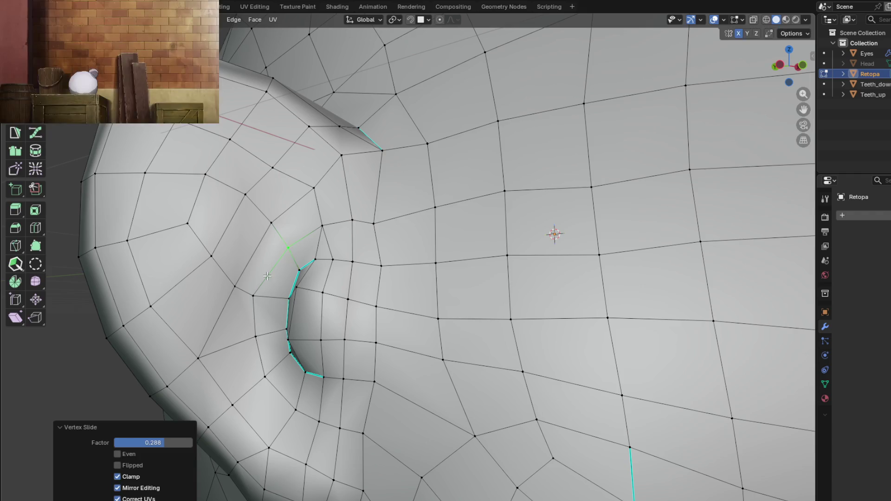
{"action": "mouse_move", "coordinate": [260, 335]}
{"action": "middle_mouse_down"}
{"action": "mouse_move", "coordinate": [387, 338]}
{"action": "mouse_move", "coordinate": [452, 317]}
{"action": "middle_mouse_up"}
{"action": "key", "text": "alt+n"}
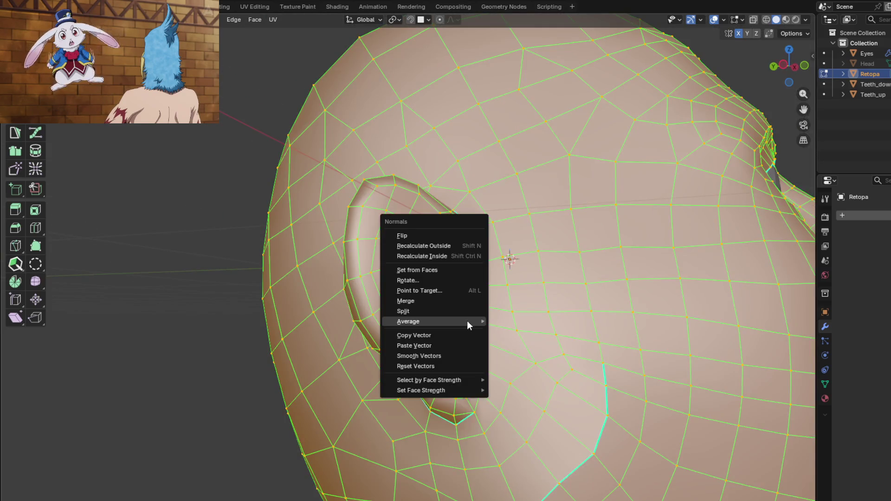
{"action": "mouse_move", "coordinate": [519, 335]}
{"action": "middle_mouse_down"}
{"action": "mouse_move", "coordinate": [445, 353]}
{"action": "mouse_move", "coordinate": [456, 293]}
{"action": "mouse_move", "coordinate": [481, 319]}
{"action": "mouse_move", "coordinate": [551, 322]}
{"action": "mouse_move", "coordinate": [533, 355]}
{"action": "mouse_move", "coordinate": [446, 349]}
{"action": "middle_mouse_up"}
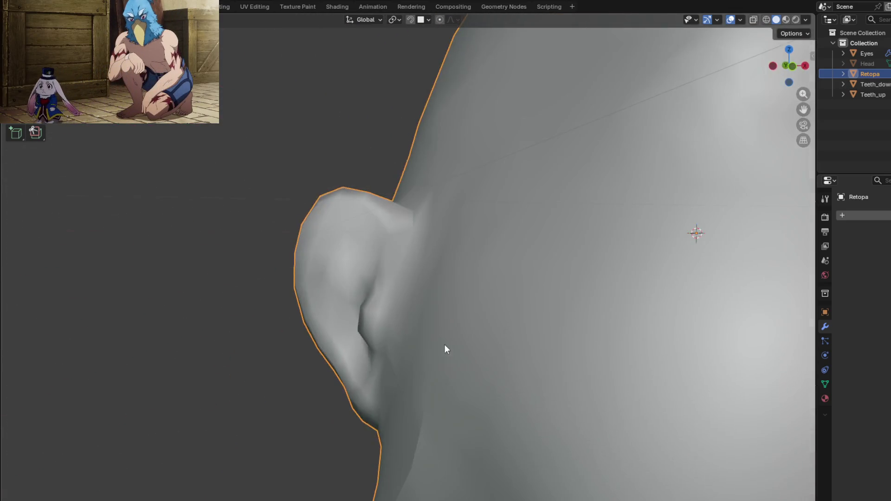
{"action": "mouse_move", "coordinate": [447, 315]}
{"action": "middle_mouse_down"}
{"action": "mouse_move", "coordinate": [421, 324]}
{"action": "mouse_move", "coordinate": [503, 342]}
{"action": "middle_mouse_up"}
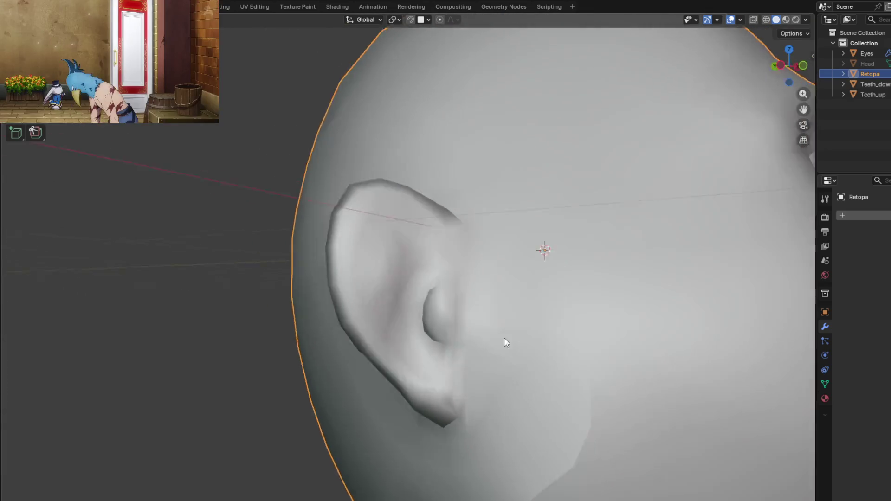
Rotate a face inside the ear hollow by 11.3° about Z
{"action": "key", "text": "Tab"}
{"action": "scroll", "coordinate": [407, 323], "scroll_direction": "up", "scroll_amount": 3}
{"action": "mouse_move", "coordinate": [406, 323]}
{"action": "middle_mouse_down"}
{"action": "mouse_move", "coordinate": [450, 412]}
{"action": "mouse_move", "coordinate": [447, 292]}
{"action": "middle_mouse_up"}
{"action": "left_click", "coordinate": [443, 393], "text": "shift"}
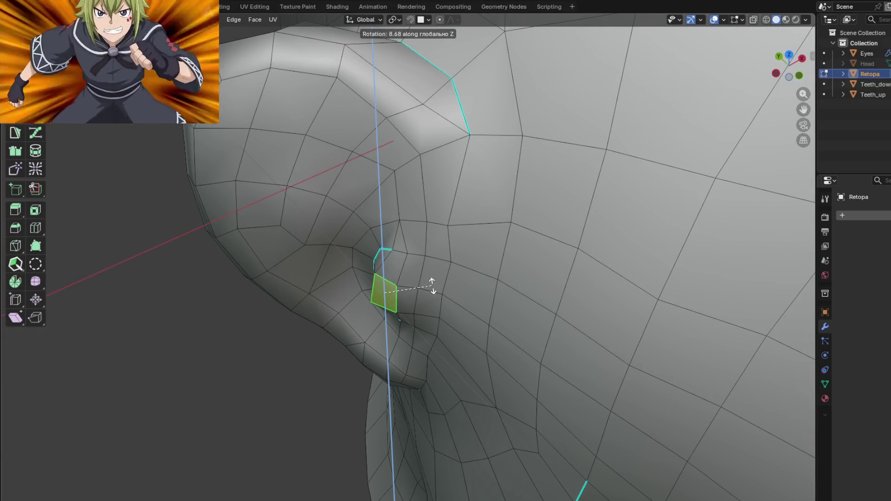
{"action": "left_click", "coordinate": [436, 283]}
{"action": "scroll", "coordinate": [436, 283], "scroll_direction": "down", "scroll_amount": 3}
{"action": "mouse_move", "coordinate": [436, 283]}
{"action": "middle_mouse_down"}
{"action": "mouse_move", "coordinate": [497, 159]}
{"action": "mouse_move", "coordinate": [456, 173]}
{"action": "mouse_move", "coordinate": [519, 244]}
{"action": "middle_mouse_up"}
Average the ear's normals by Face Area after a quick shading check
{"action": "key", "text": "Tab"}
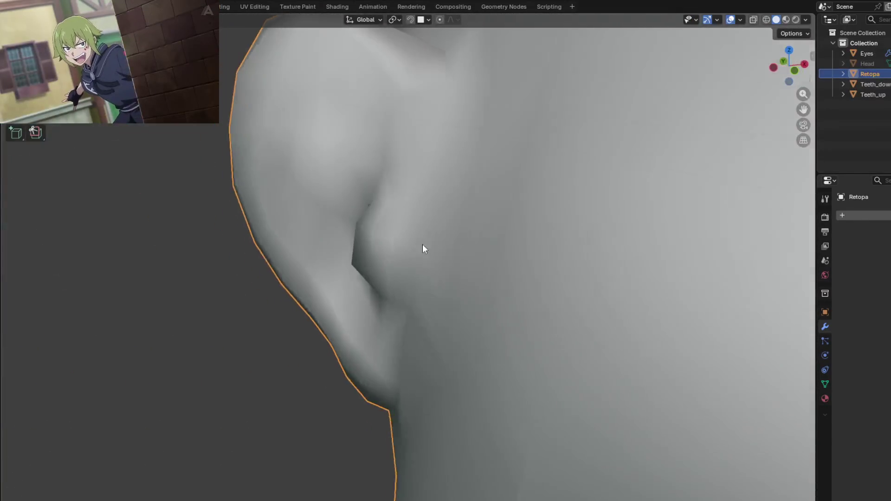
{"action": "mouse_move", "coordinate": [408, 224]}
{"action": "middle_mouse_down"}
{"action": "mouse_move", "coordinate": [418, 185]}
{"action": "mouse_move", "coordinate": [457, 243]}
{"action": "middle_mouse_up"}
{"action": "key", "text": "Tab"}
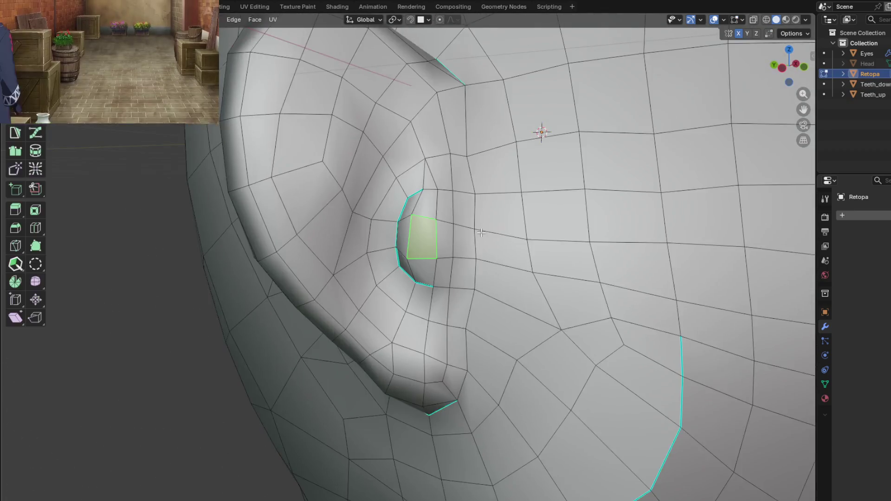
{"action": "left_click", "coordinate": [527, 242]}
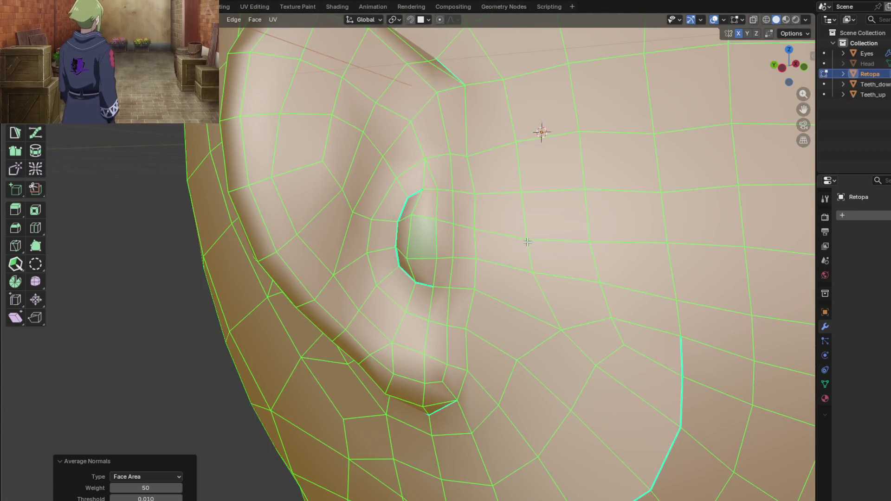
{"action": "key", "text": "Tab"}
Slide the inner ear loop vertices by factor 0.146, checking the ear from several angles
{"action": "mouse_move", "coordinate": [508, 274]}
{"action": "middle_mouse_down"}
{"action": "mouse_move", "coordinate": [467, 242]}
{"action": "mouse_move", "coordinate": [433, 260]}
{"action": "mouse_move", "coordinate": [439, 298]}
{"action": "mouse_move", "coordinate": [468, 256]}
{"action": "mouse_move", "coordinate": [476, 223]}
{"action": "mouse_move", "coordinate": [489, 250]}
{"action": "mouse_move", "coordinate": [542, 260]}
{"action": "mouse_move", "coordinate": [523, 252]}
{"action": "mouse_move", "coordinate": [324, 320]}
{"action": "mouse_move", "coordinate": [509, 154]}
{"action": "mouse_move", "coordinate": [477, 201]}
{"action": "middle_mouse_up"}
{"action": "mouse_move", "coordinate": [445, 217]}
{"action": "middle_mouse_down"}
{"action": "mouse_move", "coordinate": [306, 293]}
{"action": "mouse_move", "coordinate": [443, 247]}
{"action": "middle_mouse_up"}
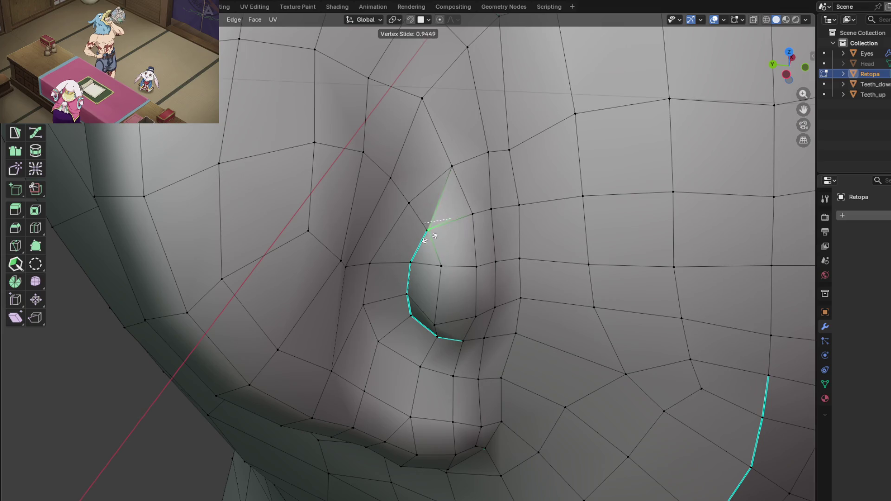
{"action": "mouse_move", "coordinate": [462, 240]}
{"action": "middle_mouse_down"}
{"action": "mouse_move", "coordinate": [438, 201]}
{"action": "mouse_move", "coordinate": [439, 215]}
{"action": "mouse_move", "coordinate": [430, 206]}
{"action": "mouse_move", "coordinate": [428, 281]}
{"action": "middle_mouse_up"}
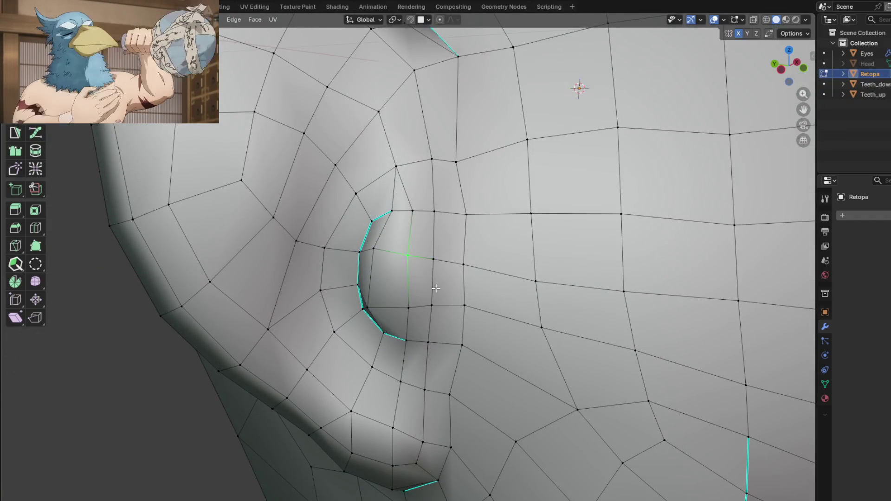
{"action": "scroll", "coordinate": [436, 288], "scroll_direction": "down", "scroll_amount": 3}
{"action": "mouse_move", "coordinate": [500, 335]}
{"action": "middle_mouse_down", "text": "shift"}
{"action": "mouse_move", "coordinate": [447, 326]}
{"action": "mouse_move", "coordinate": [471, 260]}
{"action": "mouse_move", "coordinate": [461, 309]}
{"action": "mouse_move", "coordinate": [440, 331]}
{"action": "mouse_move", "coordinate": [437, 297]}
{"action": "mouse_move", "coordinate": [370, 307]}
{"action": "mouse_move", "coordinate": [414, 249]}
{"action": "mouse_move", "coordinate": [495, 266]}
{"action": "middle_mouse_up", "text": "shift"}
{"action": "key", "text": "Tab"}
{"action": "key", "text": "Tab"}
{"action": "middle_click_drag", "start_coordinate": [417, 270], "coordinate": [436, 270]}
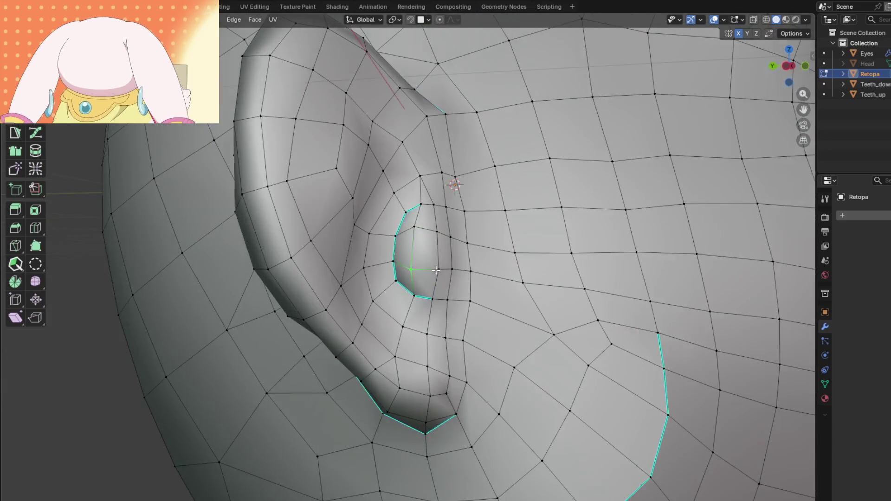
{"action": "scroll", "coordinate": [423, 260], "scroll_direction": "down", "scroll_amount": 5}
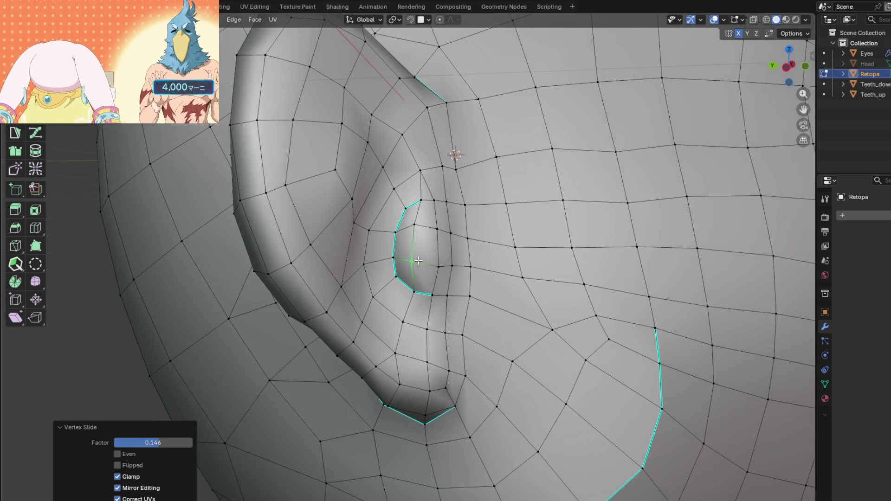
{"action": "scroll", "coordinate": [424, 184], "scroll_direction": "up", "scroll_amount": 8}
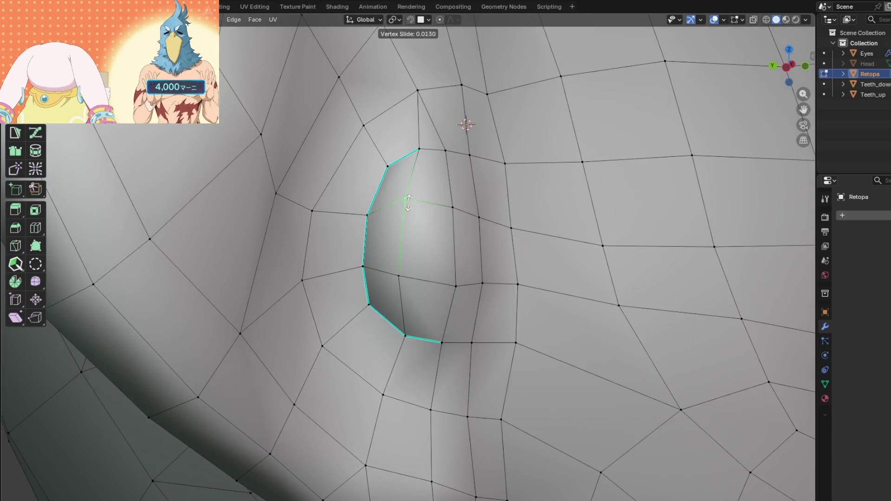
{"action": "middle_click_drag", "start_coordinate": [411, 217], "coordinate": [461, 263]}
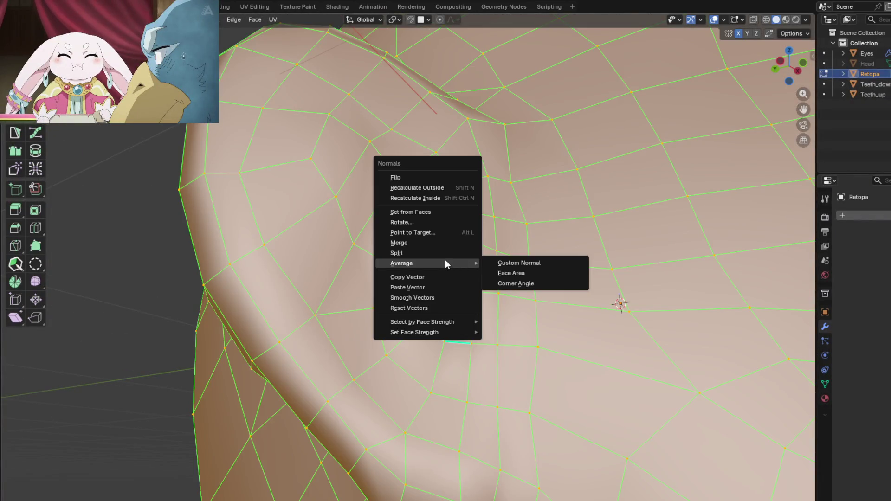
Re-average the normals by Face Area and view the smoothed ear in Object Mode
{"action": "left_click", "coordinate": [525, 274]}
{"action": "key", "text": "Tab"}
{"action": "middle_click_drag", "start_coordinate": [519, 280], "coordinate": [447, 294]}
{"action": "scroll", "coordinate": [450, 299], "scroll_direction": "down", "scroll_amount": 2}
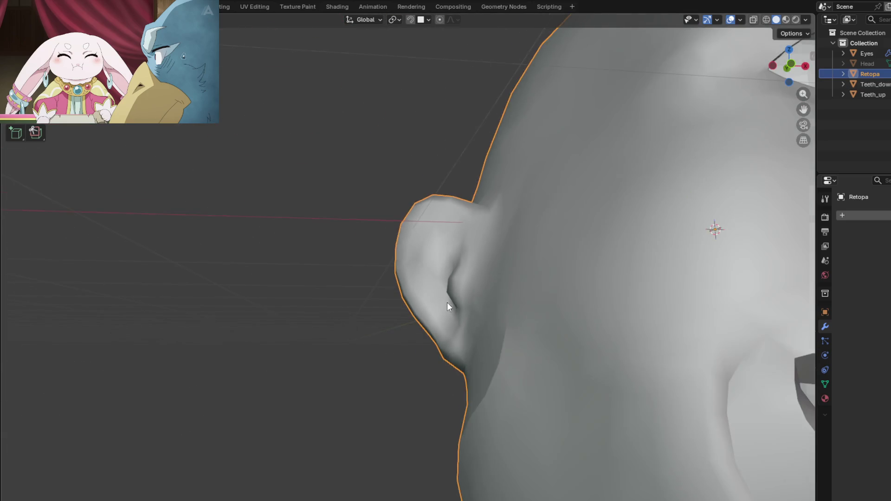
{"action": "scroll", "coordinate": [440, 311], "scroll_direction": "up", "scroll_amount": 1}
{"action": "scroll", "coordinate": [393, 334], "scroll_direction": "down", "scroll_amount": 8}
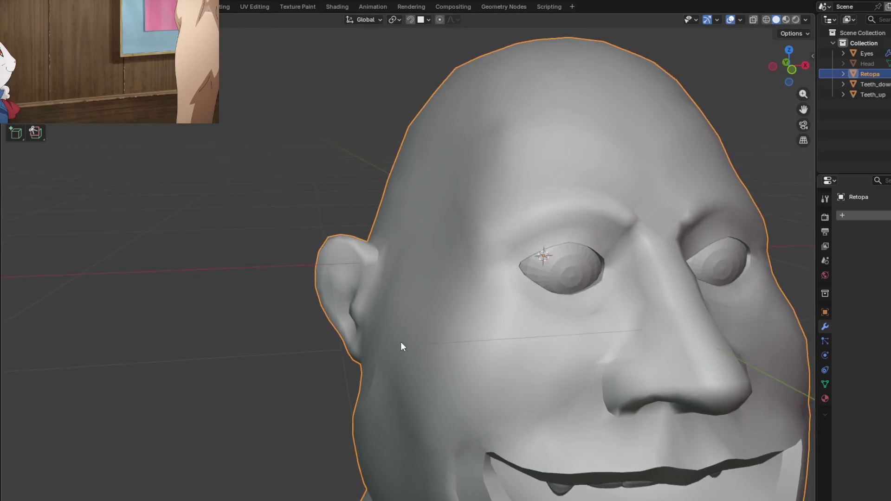
{"action": "mouse_move", "coordinate": [386, 334]}
{"action": "middle_mouse_down"}
{"action": "mouse_move", "coordinate": [420, 325]}
{"action": "mouse_move", "coordinate": [390, 330]}
{"action": "middle_mouse_up"}
Orbit up under the Retopa head's chin and enter Edit Mode to reach the jaw edge loop
{"action": "scroll", "coordinate": [386, 334], "scroll_direction": "down", "scroll_amount": 5}
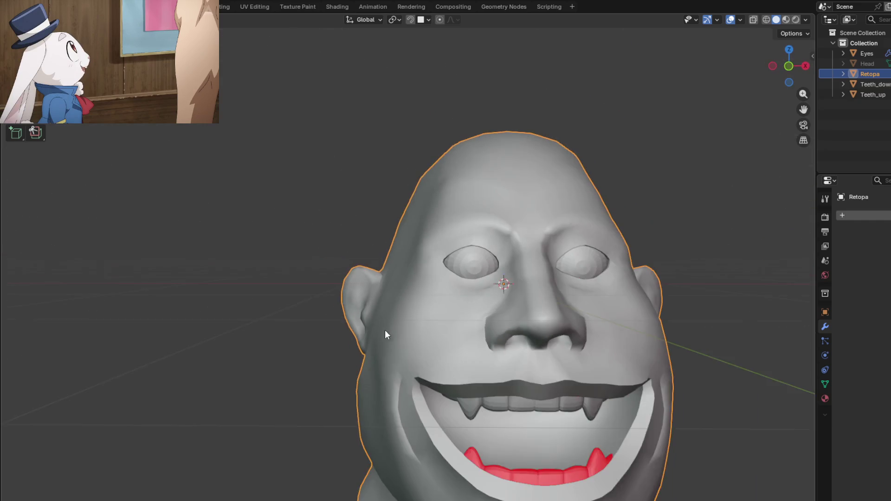
{"action": "mouse_move", "coordinate": [428, 257]}
{"action": "middle_mouse_down"}
{"action": "mouse_move", "coordinate": [450, 263]}
{"action": "mouse_move", "coordinate": [494, 243]}
{"action": "mouse_move", "coordinate": [463, 195]}
{"action": "mouse_move", "coordinate": [420, 264]}
{"action": "mouse_move", "coordinate": [420, 284]}
{"action": "mouse_move", "coordinate": [436, 290]}
{"action": "mouse_move", "coordinate": [441, 268]}
{"action": "mouse_move", "coordinate": [431, 257]}
{"action": "mouse_move", "coordinate": [417, 272]}
{"action": "mouse_move", "coordinate": [441, 281]}
{"action": "mouse_move", "coordinate": [463, 245]}
{"action": "mouse_move", "coordinate": [442, 222]}
{"action": "mouse_move", "coordinate": [419, 244]}
{"action": "mouse_move", "coordinate": [424, 259]}
{"action": "mouse_move", "coordinate": [451, 252]}
{"action": "mouse_move", "coordinate": [453, 233]}
{"action": "mouse_move", "coordinate": [420, 261]}
{"action": "mouse_move", "coordinate": [463, 267]}
{"action": "mouse_move", "coordinate": [451, 290]}
{"action": "mouse_move", "coordinate": [459, 297]}
{"action": "mouse_move", "coordinate": [437, 326]}
{"action": "mouse_move", "coordinate": [506, 319]}
{"action": "mouse_move", "coordinate": [519, 271]}
{"action": "mouse_move", "coordinate": [505, 274]}
{"action": "mouse_move", "coordinate": [513, 353]}
{"action": "mouse_move", "coordinate": [525, 354]}
{"action": "mouse_move", "coordinate": [497, 342]}
{"action": "mouse_move", "coordinate": [476, 362]}
{"action": "middle_mouse_up"}
{"action": "scroll", "coordinate": [466, 408], "scroll_direction": "up", "scroll_amount": 3}
{"action": "scroll", "coordinate": [488, 310], "scroll_direction": "up", "scroll_amount": 3}
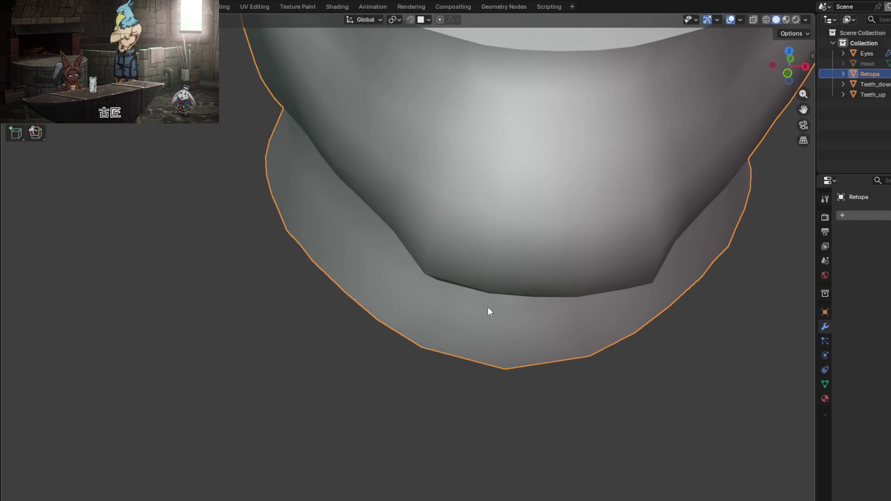
{"action": "middle_click_drag", "start_coordinate": [485, 307], "coordinate": [522, 282]}
{"action": "key", "text": "Tab"}
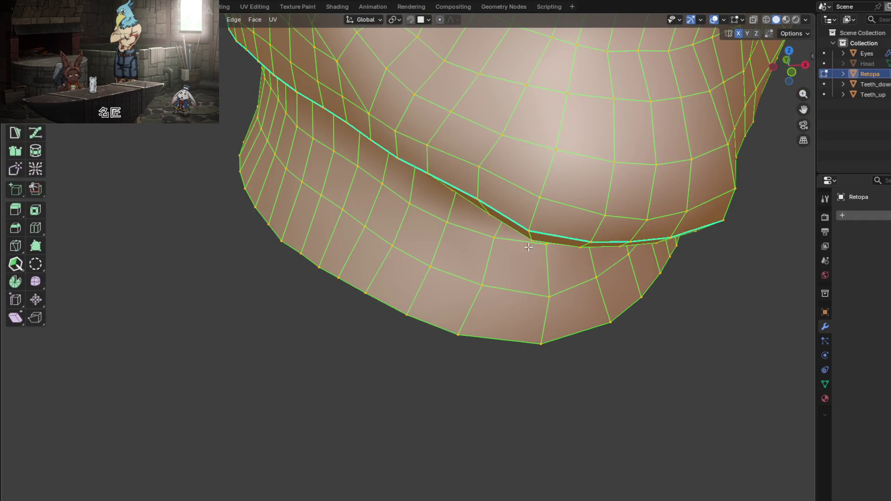
{"action": "scroll", "coordinate": [528, 247], "scroll_direction": "down", "scroll_amount": 3}
{"action": "mouse_move", "coordinate": [528, 247]}
{"action": "middle_mouse_down"}
{"action": "mouse_move", "coordinate": [498, 322]}
{"action": "mouse_move", "coordinate": [521, 308]}
{"action": "mouse_move", "coordinate": [570, 354]}
{"action": "mouse_move", "coordinate": [655, 357]}
{"action": "mouse_move", "coordinate": [688, 280]}
{"action": "mouse_move", "coordinate": [690, 221]}
{"action": "mouse_move", "coordinate": [680, 235]}
{"action": "mouse_move", "coordinate": [684, 257]}
{"action": "mouse_move", "coordinate": [645, 294]}
{"action": "mouse_move", "coordinate": [522, 298]}
{"action": "mouse_move", "coordinate": [472, 252]}
{"action": "mouse_move", "coordinate": [580, 302]}
{"action": "mouse_move", "coordinate": [591, 315]}
{"action": "mouse_move", "coordinate": [578, 325]}
{"action": "mouse_move", "coordinate": [590, 263]}
{"action": "mouse_move", "coordinate": [583, 229]}
{"action": "mouse_move", "coordinate": [486, 286]}
{"action": "mouse_move", "coordinate": [475, 273]}
{"action": "middle_mouse_up"}
{"action": "scroll", "coordinate": [655, 358], "scroll_direction": "up", "scroll_amount": 3}
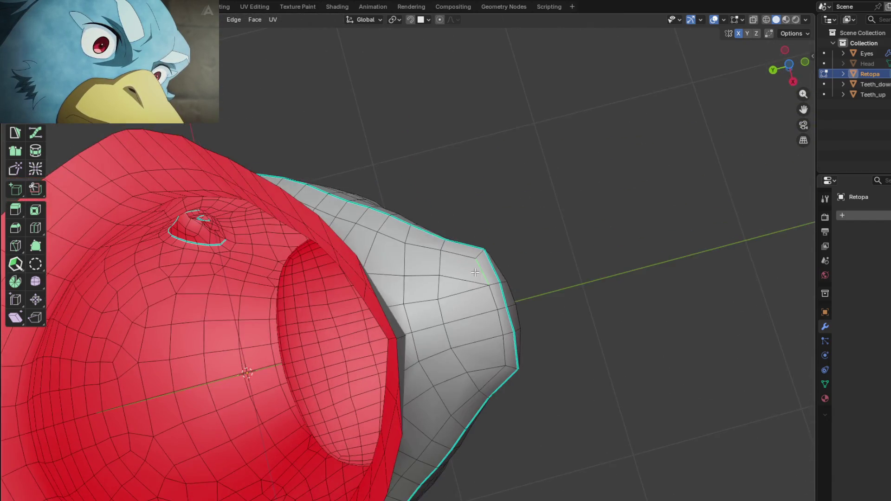
Confirm the chin edge-loop slide and average all normals by face area
{"action": "left_click", "coordinate": [498, 347]}
{"action": "mouse_move", "coordinate": [499, 347]}
{"action": "middle_mouse_down"}
{"action": "mouse_move", "coordinate": [494, 332]}
{"action": "mouse_move", "coordinate": [461, 362]}
{"action": "mouse_move", "coordinate": [485, 384]}
{"action": "mouse_move", "coordinate": [458, 283]}
{"action": "mouse_move", "coordinate": [461, 254]}
{"action": "middle_mouse_up"}
{"action": "key", "text": "Tab"}
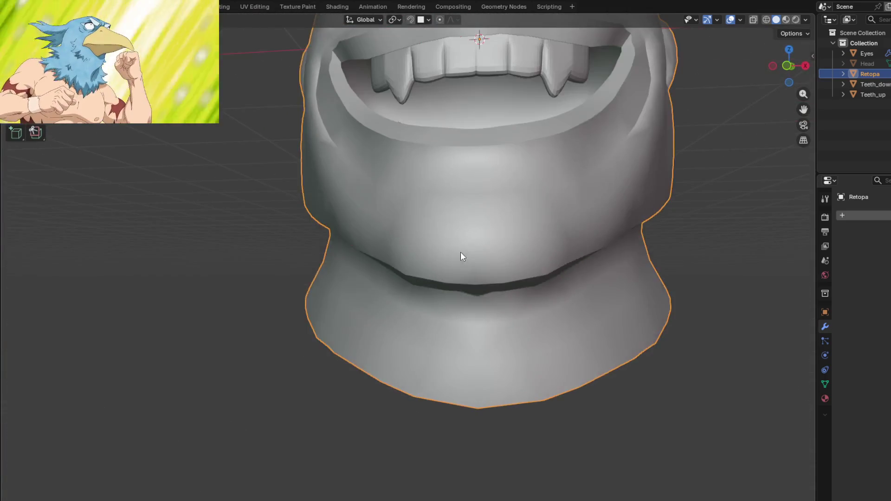
{"action": "key", "text": "Tab"}
{"action": "key", "text": "a"}
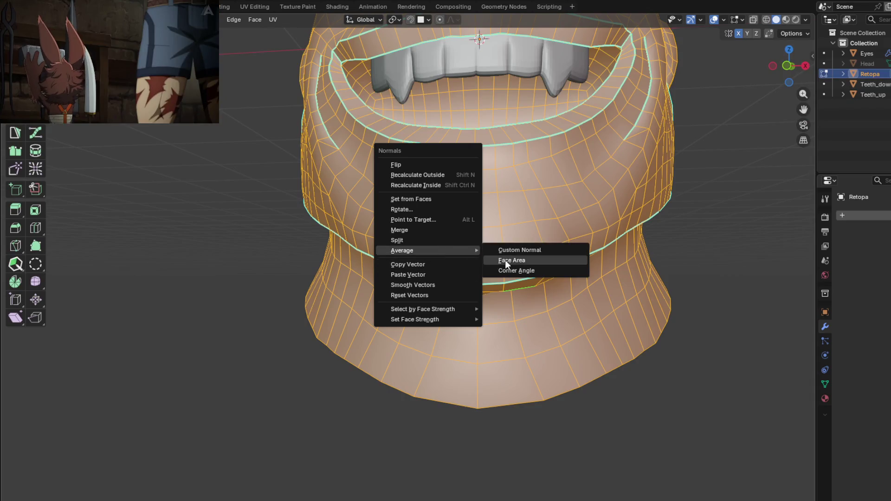
{"action": "left_click", "coordinate": [505, 260]}
Check the chin shading from below and nudge a vertex near the chin crease
{"action": "key", "text": "Tab"}
{"action": "mouse_move", "coordinate": [509, 274]}
{"action": "middle_mouse_down"}
{"action": "mouse_move", "coordinate": [509, 197]}
{"action": "mouse_move", "coordinate": [552, 157]}
{"action": "mouse_move", "coordinate": [527, 149]}
{"action": "mouse_move", "coordinate": [500, 184]}
{"action": "mouse_move", "coordinate": [511, 283]}
{"action": "mouse_move", "coordinate": [523, 292]}
{"action": "mouse_move", "coordinate": [517, 255]}
{"action": "mouse_move", "coordinate": [511, 274]}
{"action": "mouse_move", "coordinate": [467, 275]}
{"action": "mouse_move", "coordinate": [419, 167]}
{"action": "mouse_move", "coordinate": [494, 185]}
{"action": "mouse_move", "coordinate": [362, 350]}
{"action": "mouse_move", "coordinate": [535, 207]}
{"action": "mouse_move", "coordinate": [491, 199]}
{"action": "mouse_move", "coordinate": [439, 239]}
{"action": "mouse_move", "coordinate": [502, 368]}
{"action": "mouse_move", "coordinate": [487, 411]}
{"action": "mouse_move", "coordinate": [447, 443]}
{"action": "mouse_move", "coordinate": [397, 451]}
{"action": "mouse_move", "coordinate": [368, 409]}
{"action": "mouse_move", "coordinate": [332, 412]}
{"action": "mouse_move", "coordinate": [372, 380]}
{"action": "middle_mouse_up"}
{"action": "key", "text": "Tab"}
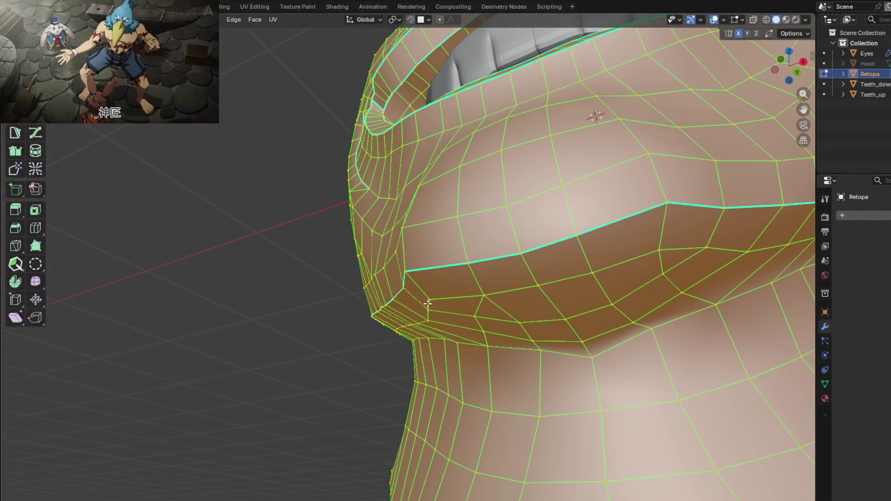
{"action": "middle_click_drag", "start_coordinate": [427, 304], "coordinate": [437, 268]}
{"action": "left_click_drag", "start_coordinate": [437, 268], "coordinate": [440, 267]}
{"action": "middle_click_drag", "start_coordinate": [459, 263], "coordinate": [492, 308]}
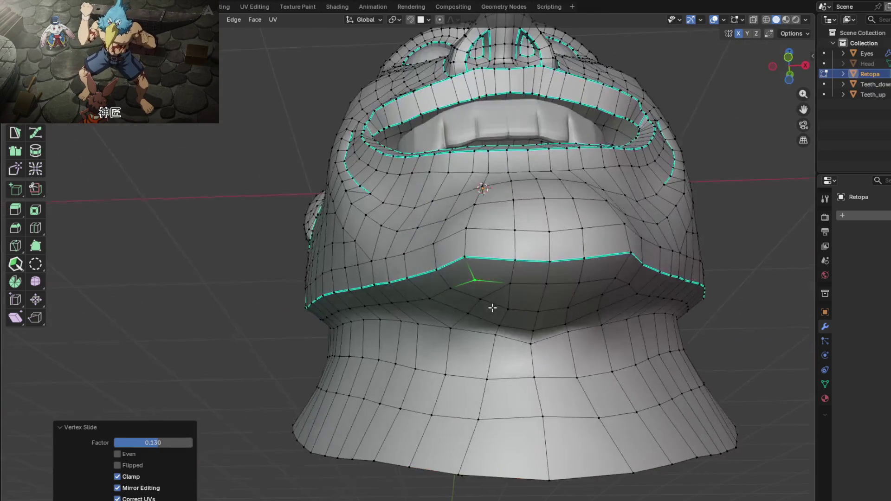
Re-average all normals by face area and inspect the face shading from several angles
{"action": "key", "text": "a"}
{"action": "mouse_move", "coordinate": [488, 311]}
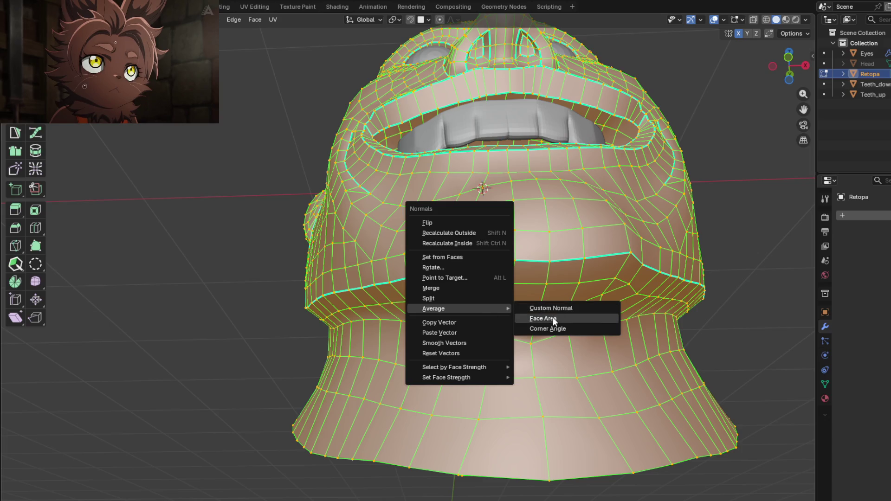
{"action": "left_click", "coordinate": [552, 316]}
{"action": "key", "text": "Tab"}
{"action": "mouse_move", "coordinate": [540, 314]}
{"action": "middle_mouse_down"}
{"action": "mouse_move", "coordinate": [521, 252]}
{"action": "mouse_move", "coordinate": [530, 334]}
{"action": "mouse_move", "coordinate": [551, 346]}
{"action": "mouse_move", "coordinate": [533, 313]}
{"action": "mouse_move", "coordinate": [535, 336]}
{"action": "mouse_move", "coordinate": [533, 313]}
{"action": "mouse_move", "coordinate": [626, 298]}
{"action": "middle_mouse_up"}
{"action": "mouse_move", "coordinate": [471, 261]}
{"action": "middle_mouse_down"}
{"action": "mouse_move", "coordinate": [369, 287]}
{"action": "mouse_move", "coordinate": [432, 346]}
{"action": "mouse_move", "coordinate": [436, 308]}
{"action": "mouse_move", "coordinate": [461, 288]}
{"action": "middle_mouse_up"}
{"action": "mouse_move", "coordinate": [453, 239]}
{"action": "middle_mouse_down"}
{"action": "mouse_move", "coordinate": [461, 309]}
{"action": "mouse_move", "coordinate": [519, 287]}
{"action": "mouse_move", "coordinate": [450, 319]}
{"action": "mouse_move", "coordinate": [442, 303]}
{"action": "mouse_move", "coordinate": [467, 328]}
{"action": "mouse_move", "coordinate": [484, 330]}
{"action": "mouse_move", "coordinate": [483, 349]}
{"action": "mouse_move", "coordinate": [457, 357]}
{"action": "middle_mouse_up"}
{"action": "mouse_move", "coordinate": [419, 241]}
{"action": "middle_mouse_down"}
{"action": "mouse_move", "coordinate": [471, 243]}
{"action": "mouse_move", "coordinate": [419, 181]}
{"action": "mouse_move", "coordinate": [459, 290]}
{"action": "mouse_move", "coordinate": [444, 241]}
{"action": "mouse_move", "coordinate": [476, 235]}
{"action": "mouse_move", "coordinate": [417, 276]}
{"action": "middle_mouse_up"}
{"action": "mouse_move", "coordinate": [413, 324]}
{"action": "middle_mouse_down"}
{"action": "mouse_move", "coordinate": [471, 318]}
{"action": "mouse_move", "coordinate": [460, 245]}
{"action": "mouse_move", "coordinate": [448, 256]}
{"action": "mouse_move", "coordinate": [442, 238]}
{"action": "mouse_move", "coordinate": [405, 253]}
{"action": "mouse_move", "coordinate": [391, 294]}
{"action": "mouse_move", "coordinate": [412, 350]}
{"action": "mouse_move", "coordinate": [463, 335]}
{"action": "mouse_move", "coordinate": [409, 271]}
{"action": "mouse_move", "coordinate": [385, 262]}
{"action": "mouse_move", "coordinate": [433, 344]}
{"action": "mouse_move", "coordinate": [430, 390]}
{"action": "mouse_move", "coordinate": [428, 382]}
{"action": "mouse_move", "coordinate": [513, 343]}
{"action": "mouse_move", "coordinate": [472, 350]}
{"action": "middle_mouse_up"}
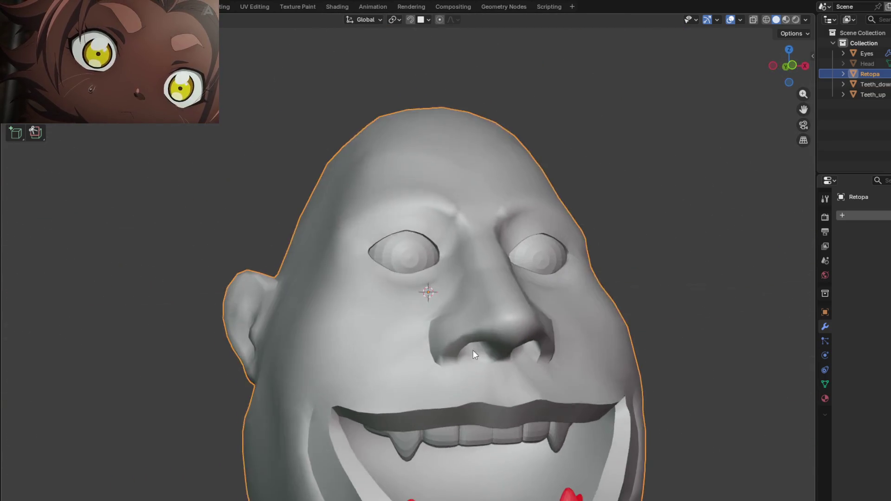
Switch the viewport shading to a darker matcap and orbit to the face
{"action": "left_click", "coordinate": [805, 20]}
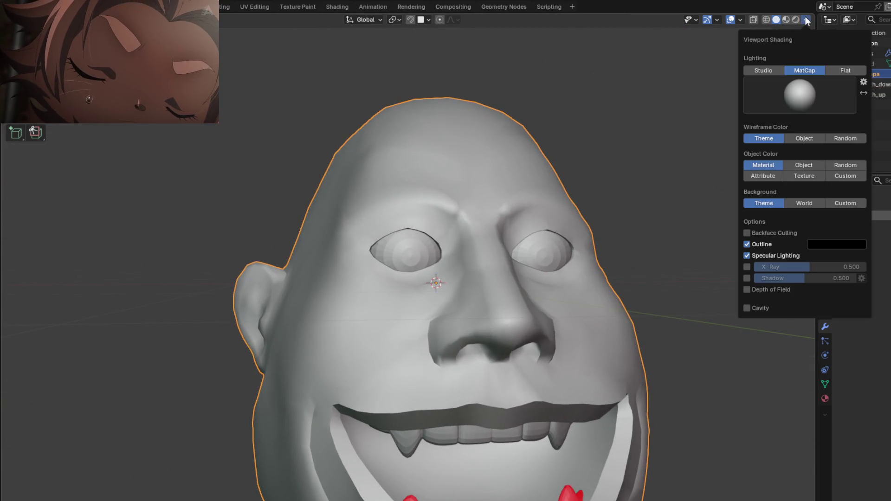
{"action": "left_click", "coordinate": [797, 91]}
{"action": "left_click", "coordinate": [684, 130]}
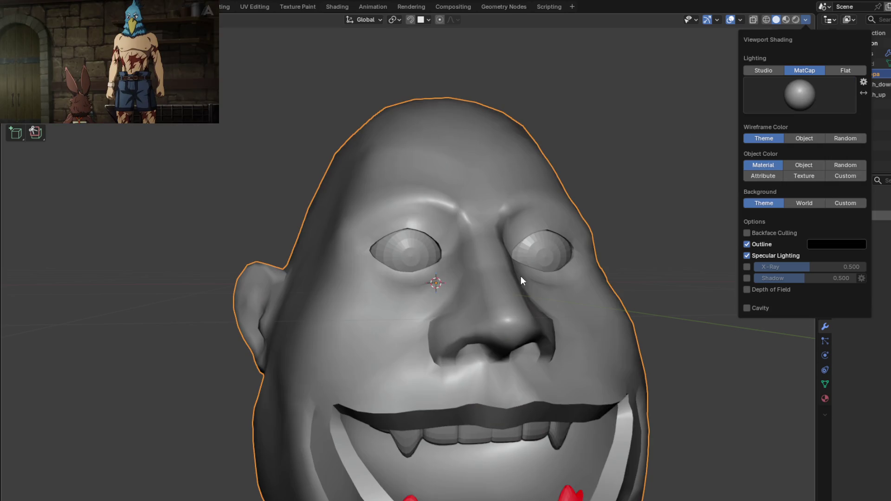
{"action": "mouse_move", "coordinate": [522, 310]}
{"action": "middle_mouse_down"}
{"action": "mouse_move", "coordinate": [496, 349]}
{"action": "mouse_move", "coordinate": [523, 344]}
{"action": "mouse_move", "coordinate": [533, 331]}
{"action": "mouse_move", "coordinate": [521, 301]}
{"action": "mouse_move", "coordinate": [511, 299]}
{"action": "mouse_move", "coordinate": [525, 319]}
{"action": "mouse_move", "coordinate": [511, 359]}
{"action": "mouse_move", "coordinate": [497, 320]}
{"action": "mouse_move", "coordinate": [551, 333]}
{"action": "mouse_move", "coordinate": [547, 322]}
{"action": "mouse_move", "coordinate": [503, 307]}
{"action": "mouse_move", "coordinate": [595, 330]}
{"action": "mouse_move", "coordinate": [630, 386]}
{"action": "mouse_move", "coordinate": [481, 282]}
{"action": "mouse_move", "coordinate": [491, 274]}
{"action": "mouse_move", "coordinate": [475, 313]}
{"action": "mouse_move", "coordinate": [369, 299]}
{"action": "mouse_move", "coordinate": [394, 317]}
{"action": "mouse_move", "coordinate": [365, 225]}
{"action": "middle_mouse_up"}
{"action": "mouse_move", "coordinate": [468, 212]}
{"action": "middle_mouse_down"}
{"action": "mouse_move", "coordinate": [347, 249]}
{"action": "mouse_move", "coordinate": [447, 272]}
{"action": "mouse_move", "coordinate": [483, 263]}
{"action": "mouse_move", "coordinate": [473, 306]}
{"action": "middle_mouse_up"}
{"action": "scroll", "coordinate": [466, 235], "scroll_direction": "up", "scroll_amount": 5}
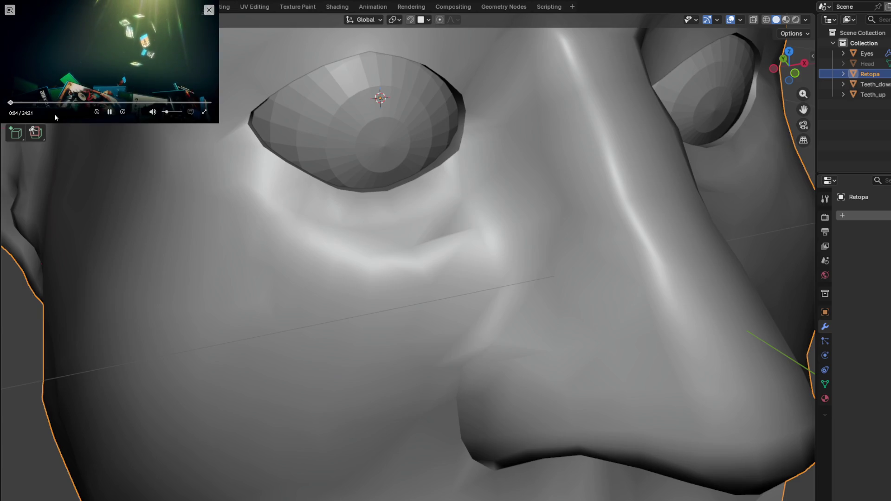
Orbit to the left eye, enter Edit Mode and select a vertex below the eye
{"action": "left_click", "coordinate": [12, 103]}
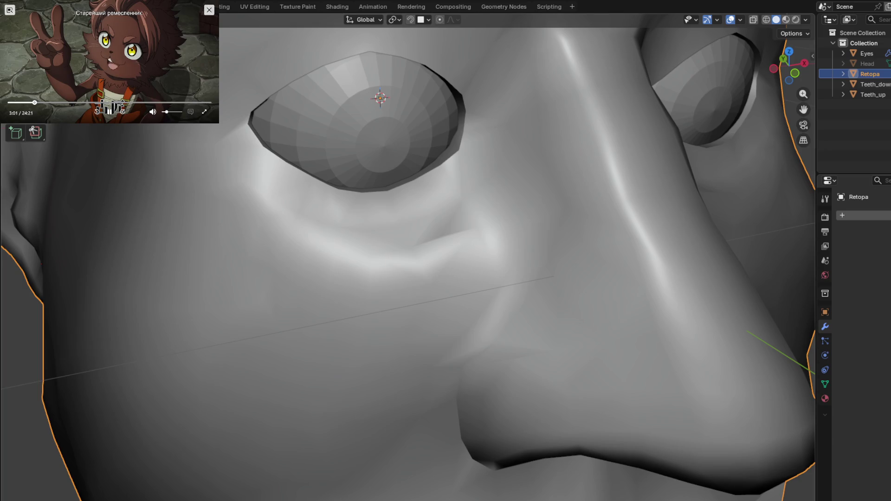
{"action": "scroll", "coordinate": [427, 257], "scroll_direction": "down", "scroll_amount": 4}
{"action": "mouse_move", "coordinate": [428, 258]}
{"action": "middle_mouse_down"}
{"action": "mouse_move", "coordinate": [427, 291]}
{"action": "mouse_move", "coordinate": [493, 294]}
{"action": "mouse_move", "coordinate": [469, 297]}
{"action": "mouse_move", "coordinate": [449, 276]}
{"action": "mouse_move", "coordinate": [419, 272]}
{"action": "mouse_move", "coordinate": [422, 250]}
{"action": "mouse_move", "coordinate": [463, 268]}
{"action": "mouse_move", "coordinate": [452, 271]}
{"action": "middle_mouse_up"}
{"action": "scroll", "coordinate": [455, 313], "scroll_direction": "up", "scroll_amount": 4}
{"action": "key", "text": "Tab"}
{"action": "left_click", "coordinate": [467, 297]}
{"action": "scroll", "coordinate": [492, 303], "scroll_direction": "up", "scroll_amount": 2}
{"action": "scroll", "coordinate": [472, 242], "scroll_direction": "down", "scroll_amount": 3}
{"action": "scroll", "coordinate": [467, 296], "scroll_direction": "up", "scroll_amount": 3}
{"action": "key", "text": "Tab"}
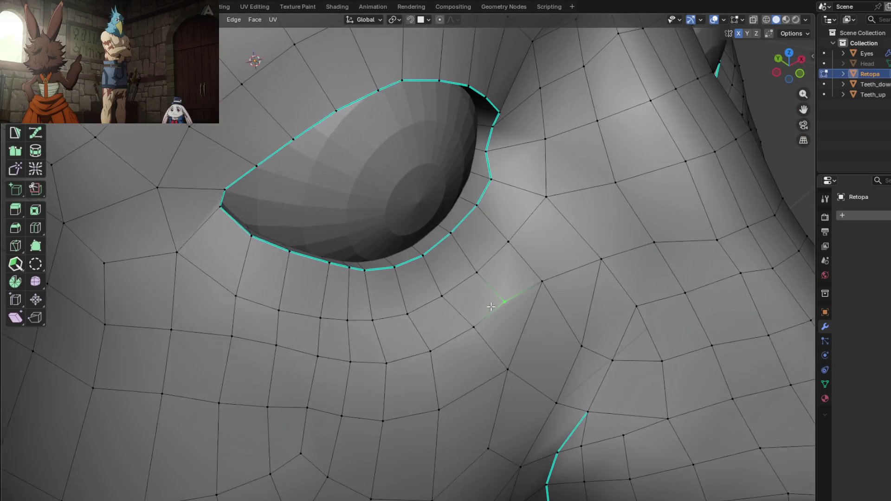
Dissolve the unwanted edge below the left eye and slide a vertex into place
{"action": "middle_click_drag", "start_coordinate": [490, 306], "coordinate": [485, 268]}
{"action": "mouse_move", "coordinate": [479, 294]}
{"action": "middle_mouse_down"}
{"action": "mouse_move", "coordinate": [439, 281]}
{"action": "mouse_move", "coordinate": [452, 294]}
{"action": "mouse_move", "coordinate": [525, 270]}
{"action": "middle_mouse_up"}
{"action": "key", "text": "ctrl+x"}
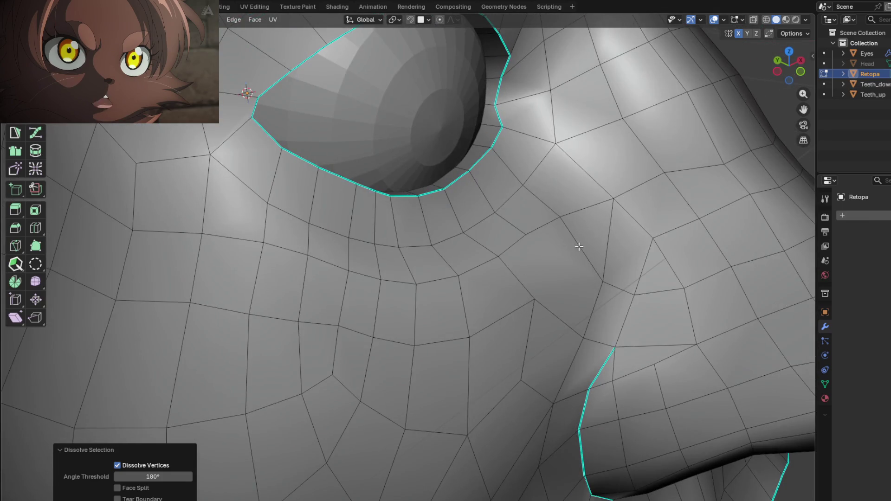
{"action": "mouse_move", "coordinate": [579, 247]}
{"action": "middle_mouse_down"}
{"action": "mouse_move", "coordinate": [532, 248]}
{"action": "mouse_move", "coordinate": [497, 295]}
{"action": "middle_mouse_up"}
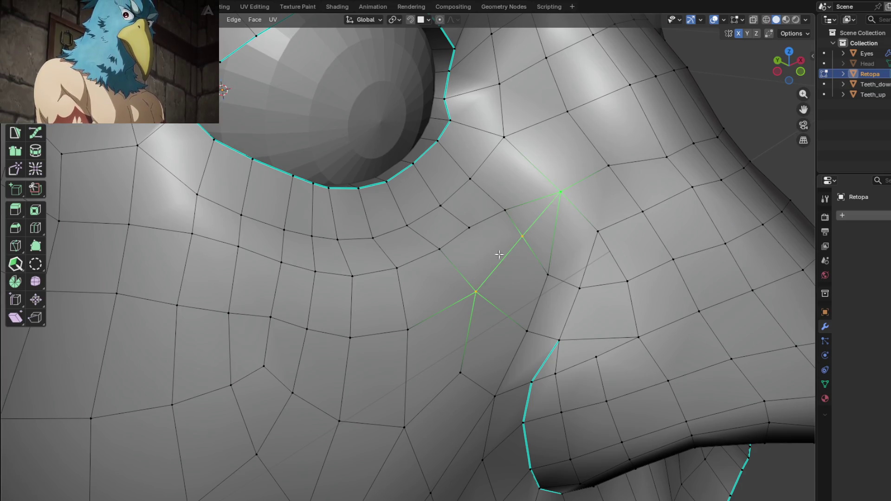
{"action": "left_click", "coordinate": [520, 240]}
{"action": "middle_click_drag", "start_coordinate": [520, 240], "coordinate": [502, 265]}
Check the shading around the left eye in Object Mode, then return to Edit Mode
{"action": "mouse_move", "coordinate": [490, 306]}
{"action": "middle_mouse_down"}
{"action": "mouse_move", "coordinate": [467, 249]}
{"action": "mouse_move", "coordinate": [481, 325]}
{"action": "mouse_move", "coordinate": [426, 339]}
{"action": "middle_mouse_up"}
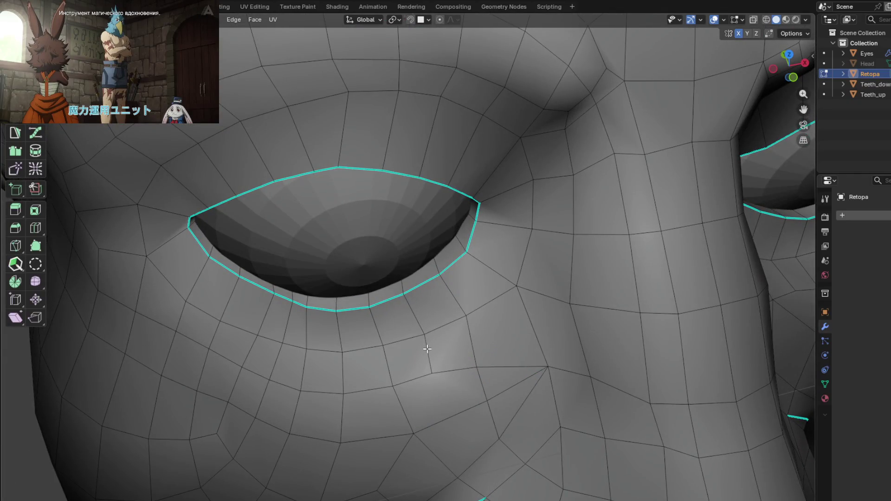
{"action": "mouse_move", "coordinate": [426, 349]}
{"action": "middle_mouse_down"}
{"action": "mouse_move", "coordinate": [474, 309]}
{"action": "mouse_move", "coordinate": [437, 312]}
{"action": "mouse_move", "coordinate": [433, 324]}
{"action": "mouse_move", "coordinate": [461, 301]}
{"action": "mouse_move", "coordinate": [455, 310]}
{"action": "mouse_move", "coordinate": [435, 306]}
{"action": "mouse_move", "coordinate": [458, 289]}
{"action": "mouse_move", "coordinate": [480, 302]}
{"action": "mouse_move", "coordinate": [441, 294]}
{"action": "middle_mouse_up"}
{"action": "key", "text": "Tab"}
{"action": "scroll", "coordinate": [474, 308], "scroll_direction": "down", "scroll_amount": 6}
{"action": "scroll", "coordinate": [441, 294], "scroll_direction": "up", "scroll_amount": 3}
{"action": "key", "text": "Tab"}
{"action": "mouse_move", "coordinate": [418, 258]}
{"action": "middle_mouse_down"}
{"action": "mouse_move", "coordinate": [419, 271]}
{"action": "mouse_move", "coordinate": [427, 243]}
{"action": "mouse_move", "coordinate": [424, 268]}
{"action": "mouse_move", "coordinate": [435, 274]}
{"action": "middle_mouse_up"}
{"action": "scroll", "coordinate": [417, 274], "scroll_direction": "up", "scroll_amount": 5}
{"action": "mouse_move", "coordinate": [451, 317]}
{"action": "middle_mouse_down"}
{"action": "mouse_move", "coordinate": [455, 283]}
{"action": "mouse_move", "coordinate": [451, 331]}
{"action": "middle_mouse_up"}
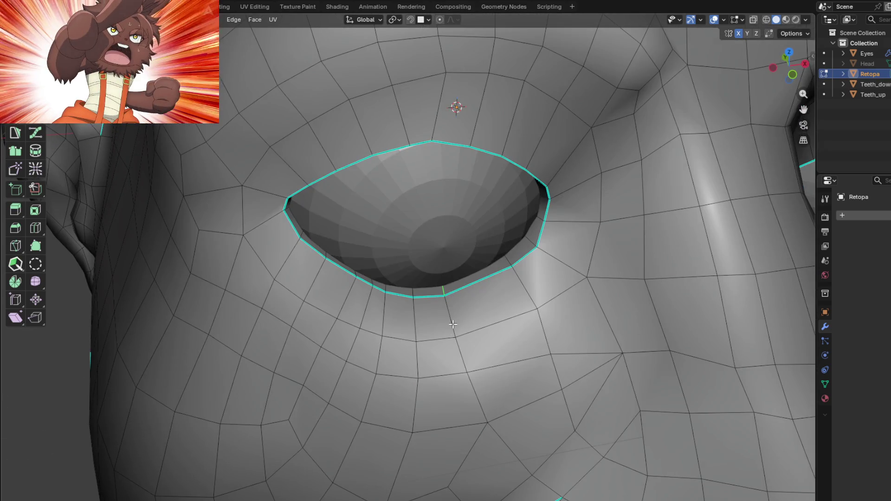
Grow the selection below the eye and edge-slide the loops under the left eye
{"action": "key", "text": "ctrl+KP_Add"}
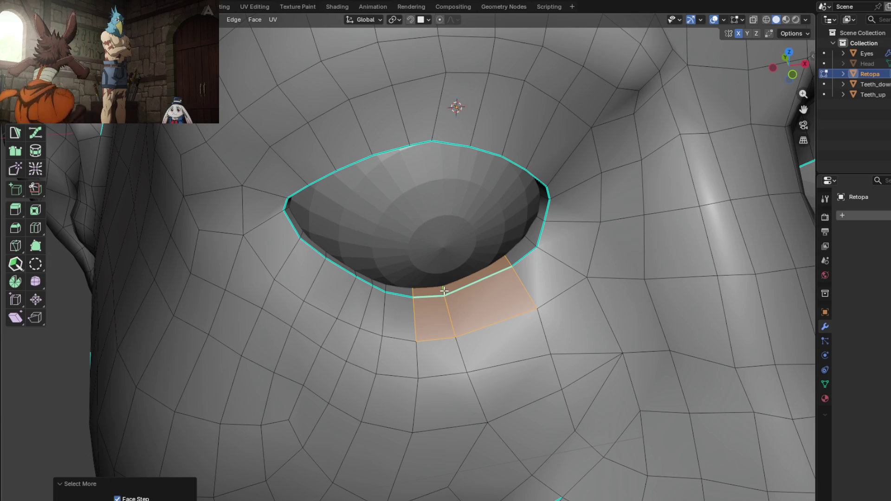
{"action": "middle_click_drag", "start_coordinate": [446, 315], "coordinate": [447, 318]}
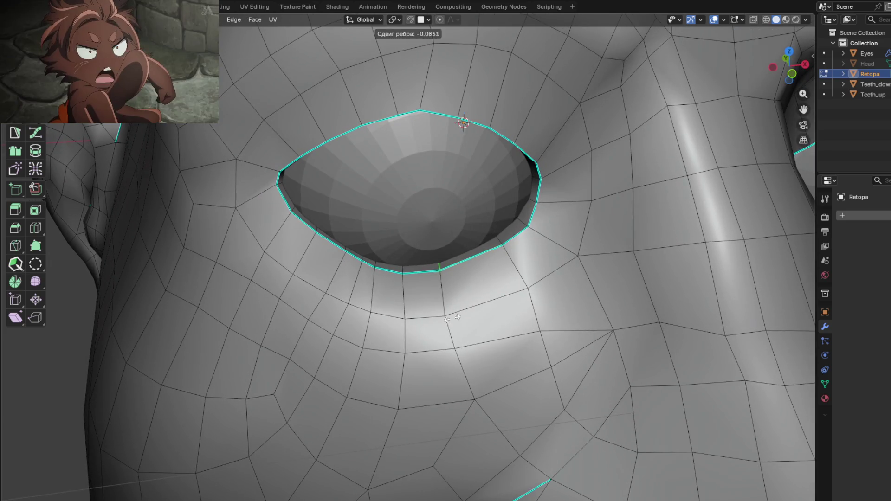
{"action": "left_click", "coordinate": [462, 318]}
{"action": "middle_click_drag", "start_coordinate": [461, 313], "coordinate": [442, 221]}
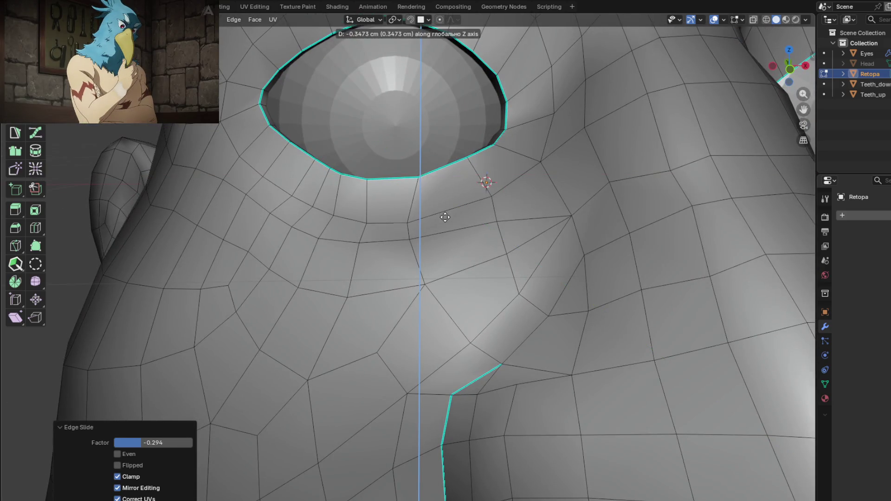
{"action": "middle_click_drag", "start_coordinate": [408, 230], "coordinate": [436, 253]}
{"action": "key", "text": "g"}
{"action": "key", "text": "g"}
{"action": "left_click", "coordinate": [433, 260]}
Toggle between Object and Edit Mode to inspect the surface around the eye
{"action": "key", "text": "Tab"}
{"action": "scroll", "coordinate": [480, 311], "scroll_direction": "down", "scroll_amount": 2}
{"action": "mouse_move", "coordinate": [480, 311]}
{"action": "middle_mouse_down"}
{"action": "mouse_move", "coordinate": [503, 324]}
{"action": "mouse_move", "coordinate": [482, 346]}
{"action": "middle_mouse_up"}
{"action": "scroll", "coordinate": [482, 345], "scroll_direction": "down", "scroll_amount": 3}
{"action": "key", "text": "Tab"}
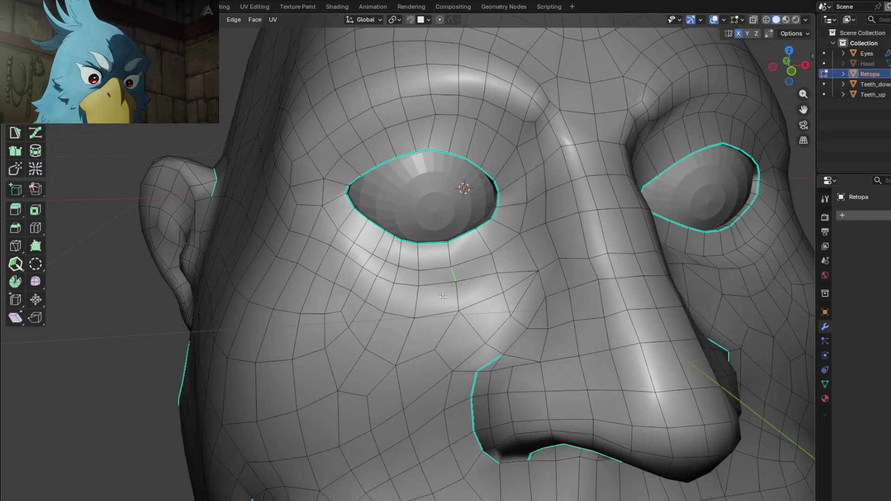
{"action": "scroll", "coordinate": [483, 305], "scroll_direction": "up", "scroll_amount": 2}
{"action": "mouse_move", "coordinate": [483, 305]}
{"action": "middle_mouse_down"}
{"action": "mouse_move", "coordinate": [435, 281]}
{"action": "mouse_move", "coordinate": [502, 278]}
{"action": "mouse_move", "coordinate": [566, 291]}
{"action": "mouse_move", "coordinate": [521, 283]}
{"action": "mouse_move", "coordinate": [506, 302]}
{"action": "mouse_move", "coordinate": [536, 302]}
{"action": "middle_mouse_up"}
{"action": "scroll", "coordinate": [435, 281], "scroll_direction": "down", "scroll_amount": 2}
{"action": "scroll", "coordinate": [503, 279], "scroll_direction": "up", "scroll_amount": 3}
{"action": "scroll", "coordinate": [516, 257], "scroll_direction": "down", "scroll_amount": 3}
{"action": "key", "text": "Tab"}
{"action": "scroll", "coordinate": [536, 292], "scroll_direction": "up", "scroll_amount": 3}
{"action": "key", "text": "Tab"}
{"action": "scroll", "coordinate": [532, 297], "scroll_direction": "down", "scroll_amount": 5}
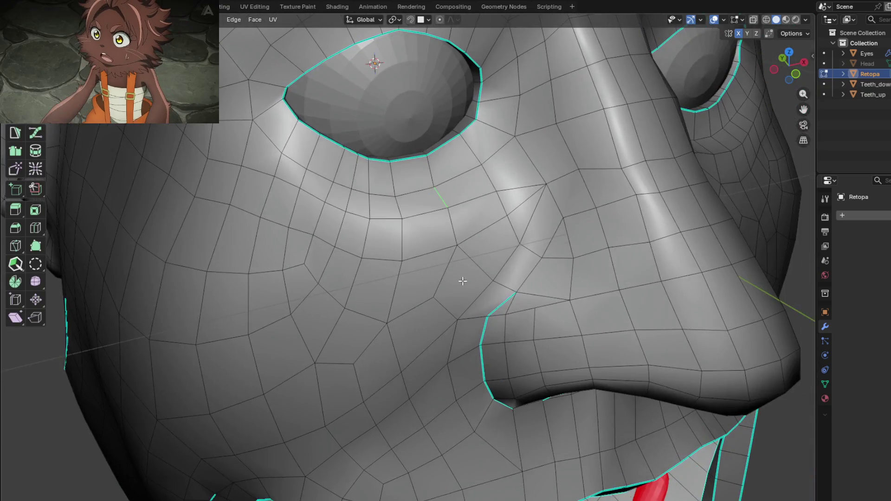
Select the whole mesh and average its normals weighted by face area
{"action": "key", "text": "a"}
{"action": "scroll", "coordinate": [474, 263], "scroll_direction": "up", "scroll_amount": 4}
{"action": "right_click", "coordinate": [474, 263]}
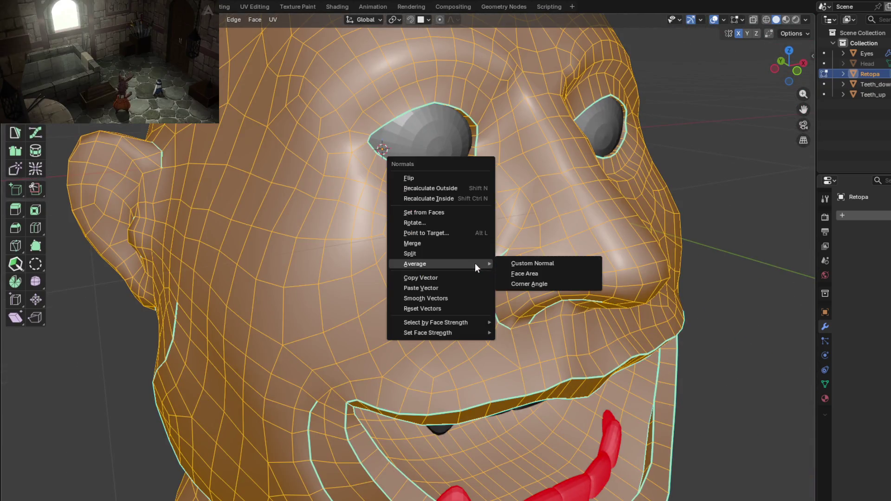
{"action": "left_click", "coordinate": [550, 274]}
{"action": "key", "text": "Tab"}
{"action": "mouse_move", "coordinate": [508, 273]}
{"action": "middle_mouse_down"}
{"action": "mouse_move", "coordinate": [476, 287]}
{"action": "mouse_move", "coordinate": [496, 284]}
{"action": "mouse_move", "coordinate": [469, 259]}
{"action": "mouse_move", "coordinate": [454, 259]}
{"action": "middle_mouse_up"}
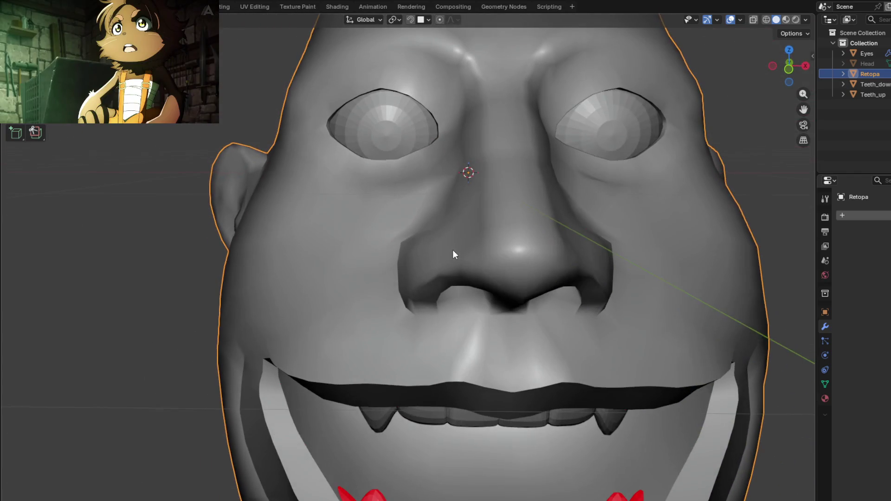
{"action": "scroll", "coordinate": [453, 244], "scroll_direction": "up", "scroll_amount": 6}
Clear the selection and edge-slide the loops below and along the left eye rim
{"action": "mouse_move", "coordinate": [461, 187]}
{"action": "middle_mouse_down"}
{"action": "mouse_move", "coordinate": [473, 242]}
{"action": "mouse_move", "coordinate": [455, 214]}
{"action": "mouse_move", "coordinate": [477, 204]}
{"action": "mouse_move", "coordinate": [442, 266]}
{"action": "mouse_move", "coordinate": [447, 283]}
{"action": "mouse_move", "coordinate": [482, 260]}
{"action": "mouse_move", "coordinate": [503, 213]}
{"action": "mouse_move", "coordinate": [438, 218]}
{"action": "mouse_move", "coordinate": [433, 237]}
{"action": "middle_mouse_up"}
{"action": "key", "text": "Tab"}
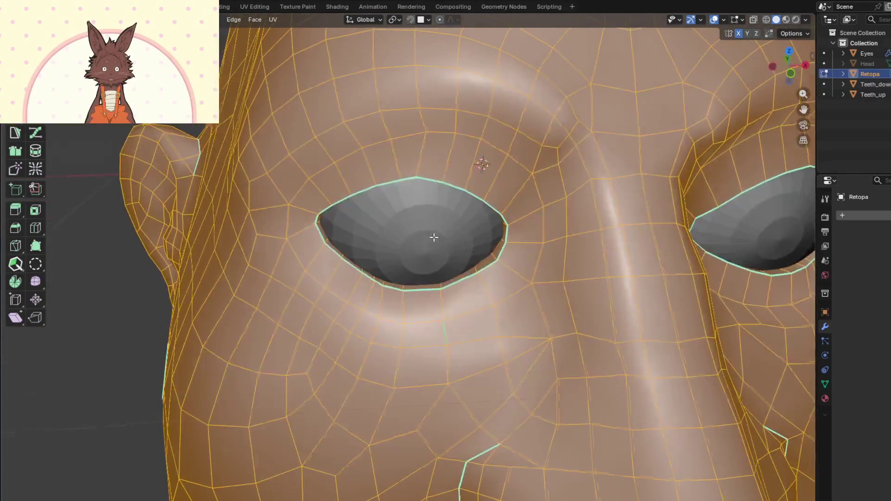
{"action": "scroll", "coordinate": [433, 236], "scroll_direction": "up", "scroll_amount": 5}
{"action": "mouse_move", "coordinate": [507, 149]}
{"action": "middle_mouse_down"}
{"action": "mouse_move", "coordinate": [422, 146]}
{"action": "mouse_move", "coordinate": [430, 233]}
{"action": "mouse_move", "coordinate": [438, 169]}
{"action": "mouse_move", "coordinate": [456, 199]}
{"action": "mouse_move", "coordinate": [427, 222]}
{"action": "mouse_move", "coordinate": [469, 273]}
{"action": "mouse_move", "coordinate": [397, 294]}
{"action": "mouse_move", "coordinate": [473, 189]}
{"action": "mouse_move", "coordinate": [515, 238]}
{"action": "mouse_move", "coordinate": [527, 229]}
{"action": "mouse_move", "coordinate": [485, 229]}
{"action": "mouse_move", "coordinate": [472, 246]}
{"action": "mouse_move", "coordinate": [436, 240]}
{"action": "mouse_move", "coordinate": [446, 209]}
{"action": "mouse_move", "coordinate": [464, 282]}
{"action": "mouse_move", "coordinate": [505, 134]}
{"action": "mouse_move", "coordinate": [454, 266]}
{"action": "mouse_move", "coordinate": [462, 274]}
{"action": "middle_mouse_up"}
{"action": "key", "text": "alt+a"}
{"action": "left_click", "coordinate": [464, 199]}
{"action": "scroll", "coordinate": [464, 199], "scroll_direction": "down", "scroll_amount": 4}
{"action": "key", "text": "g"}
{"action": "key", "text": "g"}
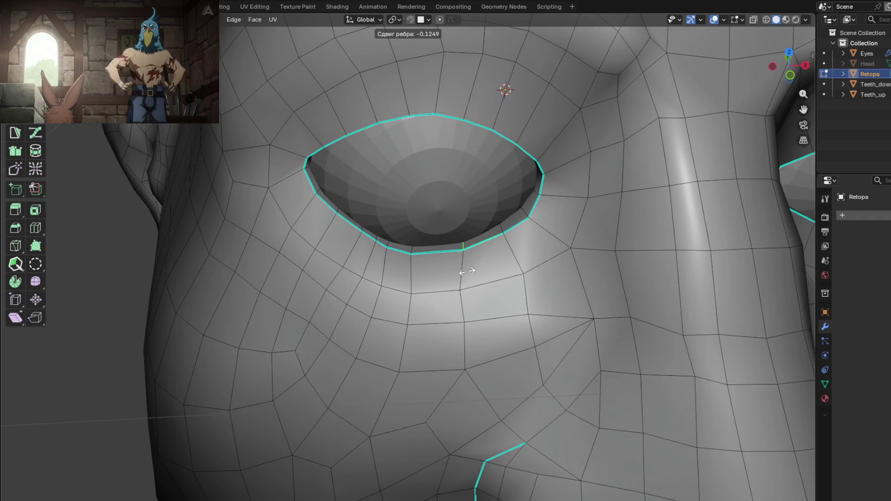
{"action": "mouse_move", "coordinate": [476, 275]}
{"action": "middle_mouse_down"}
{"action": "mouse_move", "coordinate": [473, 231]}
{"action": "mouse_move", "coordinate": [412, 271]}
{"action": "middle_mouse_up"}
{"action": "left_click", "coordinate": [474, 235]}
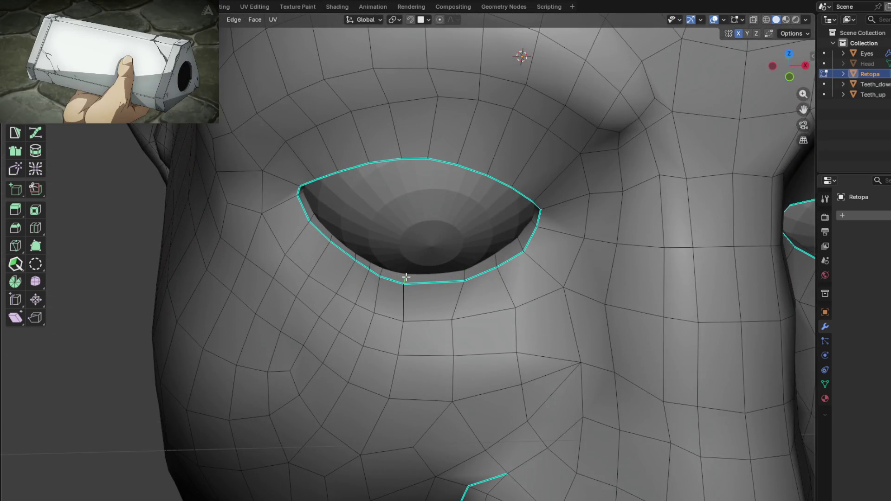
{"action": "left_click", "coordinate": [421, 278]}
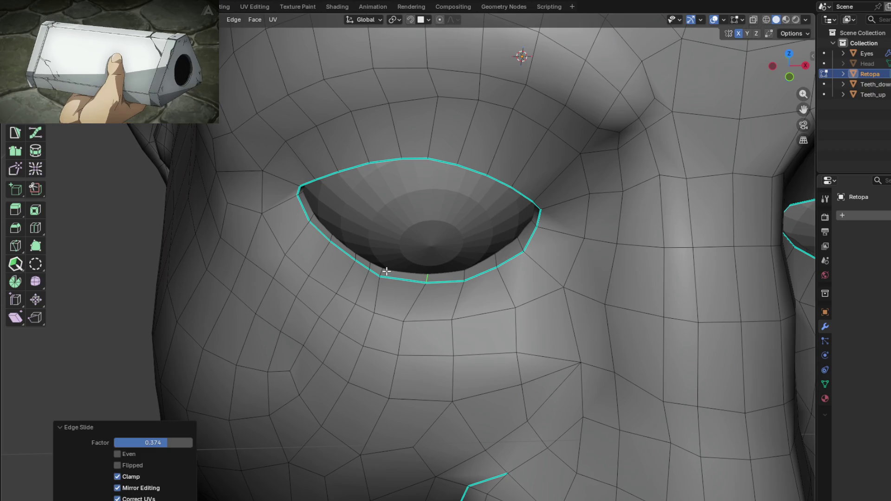
{"action": "left_click", "coordinate": [392, 272]}
Select the whole mesh, check the shading in Object Mode, and return to Edit Mode
{"action": "key", "text": "a"}
{"action": "mouse_move", "coordinate": [421, 342]}
{"action": "middle_mouse_down"}
{"action": "mouse_move", "coordinate": [412, 312]}
{"action": "mouse_move", "coordinate": [441, 268]}
{"action": "mouse_move", "coordinate": [457, 279]}
{"action": "mouse_move", "coordinate": [439, 261]}
{"action": "mouse_move", "coordinate": [471, 280]}
{"action": "mouse_move", "coordinate": [447, 294]}
{"action": "mouse_move", "coordinate": [471, 290]}
{"action": "mouse_move", "coordinate": [453, 270]}
{"action": "middle_mouse_up"}
{"action": "key", "text": "Tab"}
{"action": "scroll", "coordinate": [441, 269], "scroll_direction": "up", "scroll_amount": 2}
{"action": "scroll", "coordinate": [447, 294], "scroll_direction": "up", "scroll_amount": 3}
{"action": "key", "text": "Tab"}
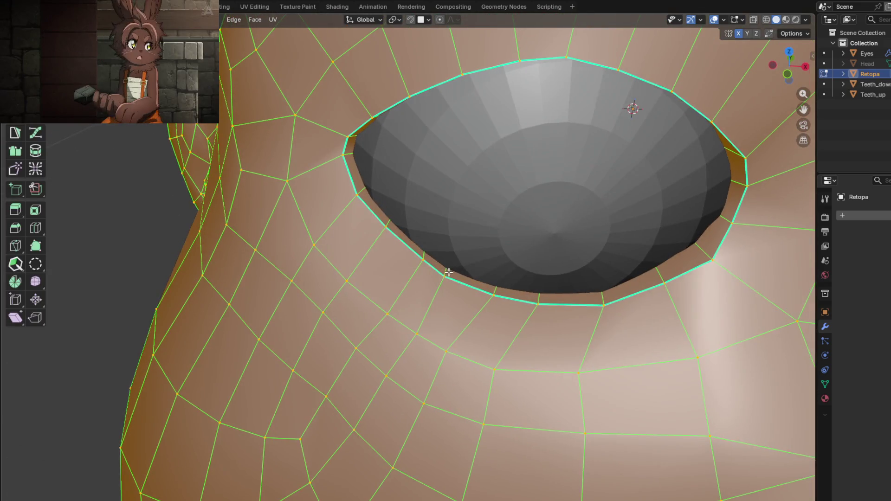
Vertex-slide the eye-rim loop and move the vertex just below the eye
{"action": "key", "text": "shift+v"}
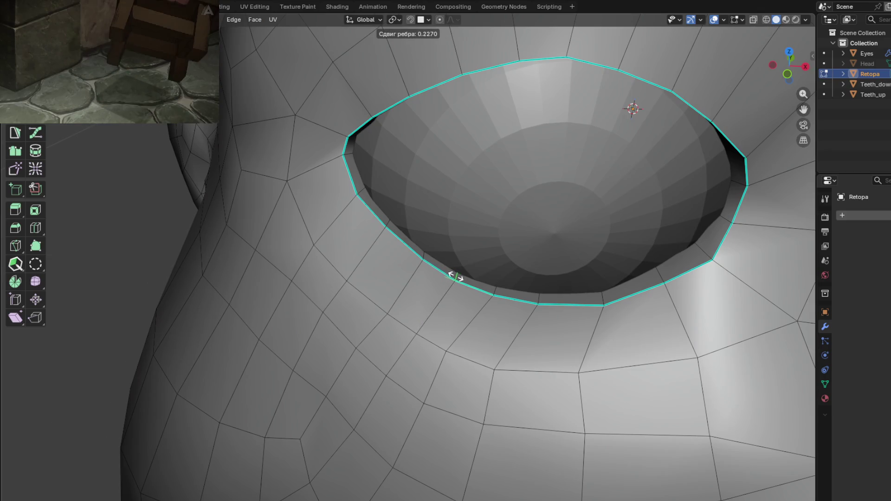
{"action": "left_click", "coordinate": [455, 277]}
{"action": "scroll", "coordinate": [455, 276], "scroll_direction": "down", "scroll_amount": 4}
{"action": "mouse_move", "coordinate": [455, 277]}
{"action": "middle_mouse_down"}
{"action": "mouse_move", "coordinate": [427, 225]}
{"action": "mouse_move", "coordinate": [470, 245]}
{"action": "mouse_move", "coordinate": [494, 229]}
{"action": "middle_mouse_up"}
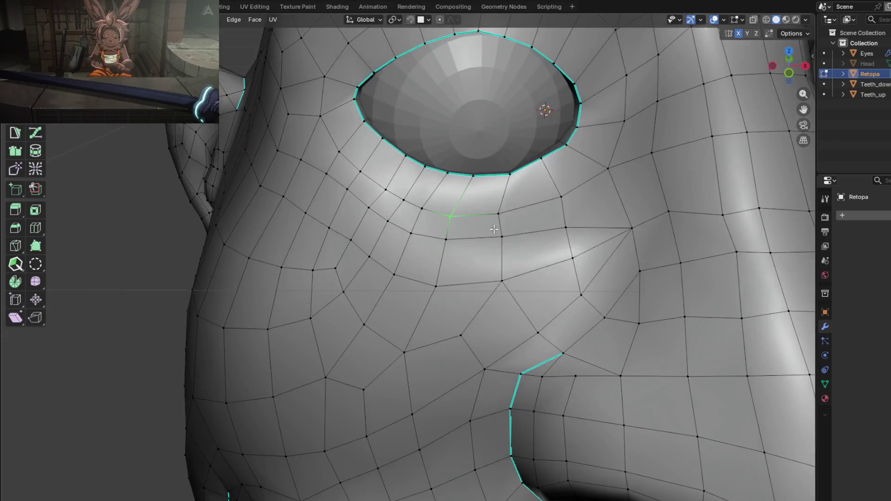
{"action": "left_click", "coordinate": [509, 216]}
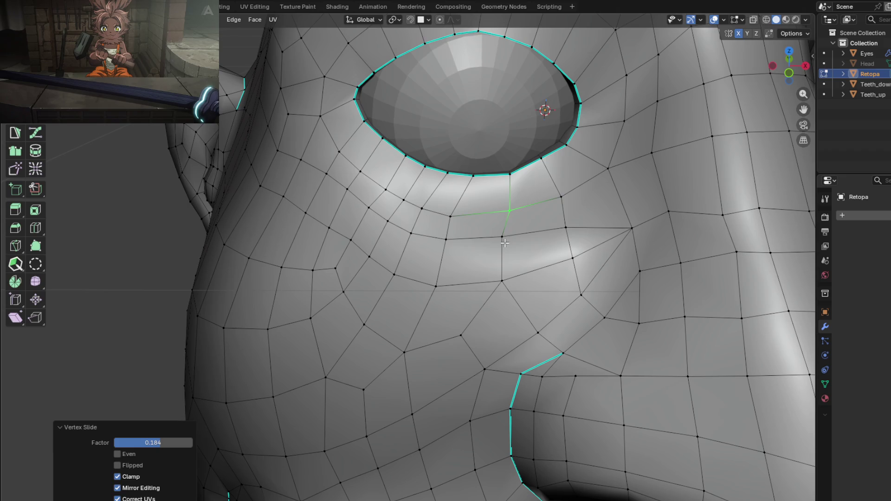
{"action": "left_click", "coordinate": [503, 239]}
{"action": "key", "text": "g"}
{"action": "left_click", "coordinate": [507, 241]}
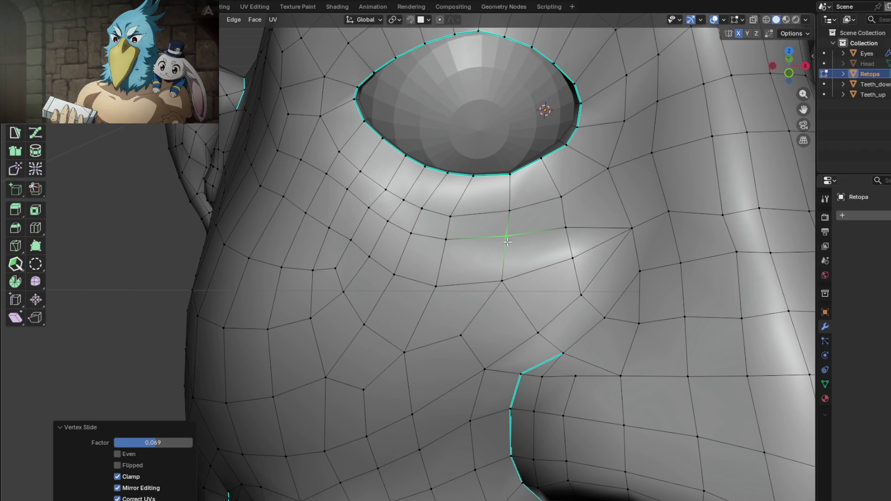
Edge-slide the neighbouring edges below the eye to factor -0.141 and preview the surface
{"action": "key", "text": "2"}
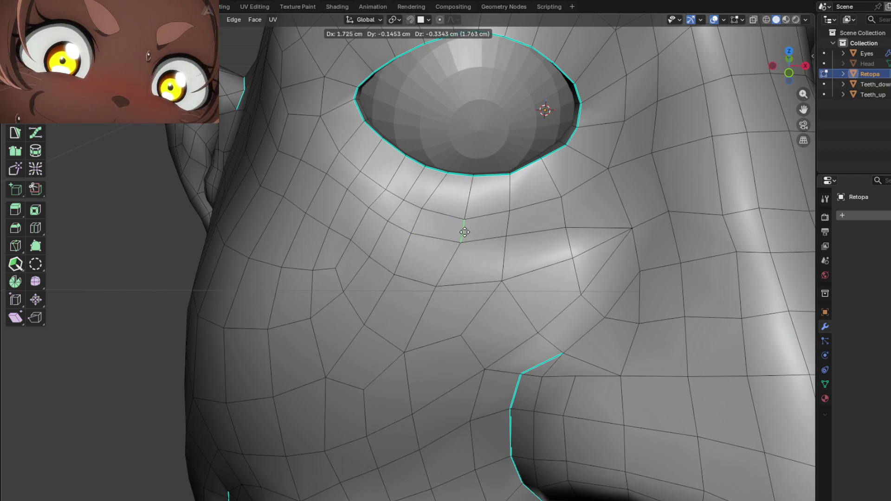
{"action": "left_click", "coordinate": [464, 230]}
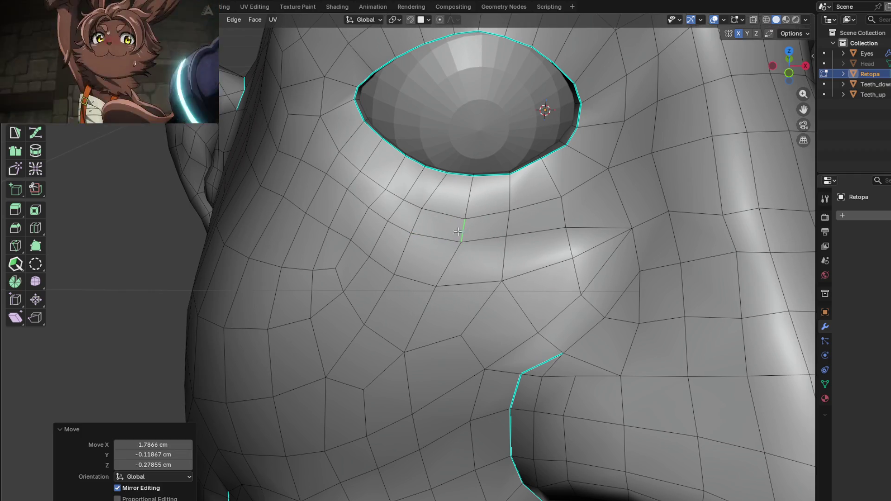
{"action": "left_click", "coordinate": [427, 222]}
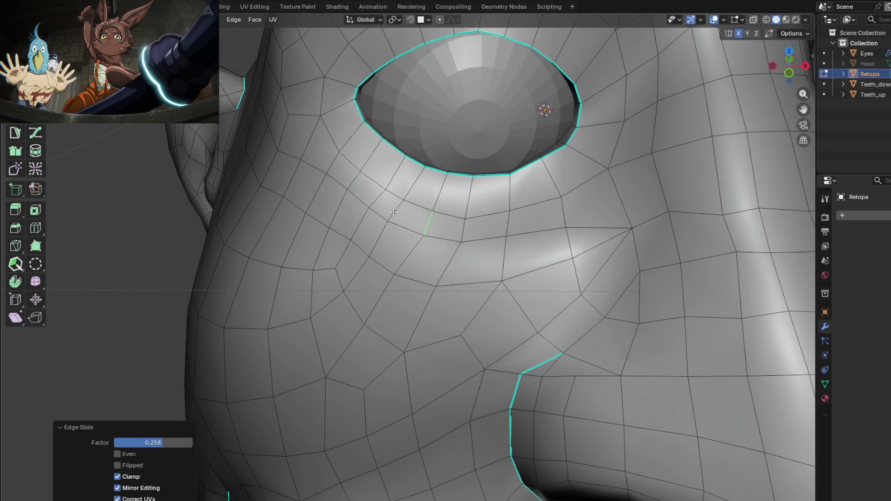
{"action": "left_click", "coordinate": [393, 212]}
{"action": "key", "text": "g"}
{"action": "key", "text": "g"}
{"action": "left_click", "coordinate": [398, 216]}
{"action": "key", "text": "1"}
{"action": "mouse_move", "coordinate": [398, 216]}
{"action": "middle_mouse_down"}
{"action": "mouse_move", "coordinate": [412, 240]}
{"action": "mouse_move", "coordinate": [533, 237]}
{"action": "mouse_move", "coordinate": [445, 250]}
{"action": "mouse_move", "coordinate": [432, 278]}
{"action": "mouse_move", "coordinate": [410, 275]}
{"action": "mouse_move", "coordinate": [467, 244]}
{"action": "mouse_move", "coordinate": [434, 232]}
{"action": "middle_mouse_up"}
{"action": "key", "text": "Tab"}
{"action": "key", "text": "Tab"}
{"action": "right_click", "coordinate": [434, 233]}
Average the retopo mesh normals and switch to Object Mode to see the result
{"action": "mouse_move", "coordinate": [434, 233]}
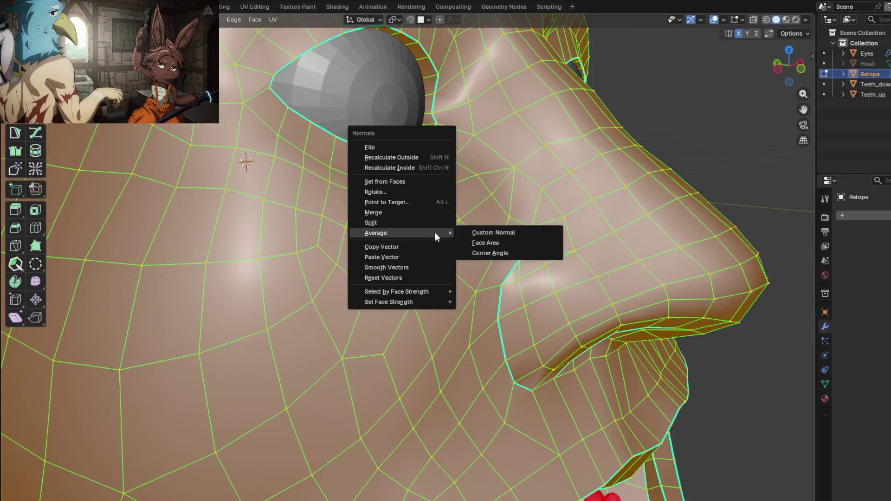
{"action": "left_click", "coordinate": [496, 236]}
{"action": "key", "text": "Tab"}
Orbit from a frontal to a three-quarter view to inspect the face shading
{"action": "mouse_move", "coordinate": [486, 250]}
{"action": "middle_mouse_down"}
{"action": "mouse_move", "coordinate": [450, 210]}
{"action": "mouse_move", "coordinate": [457, 255]}
{"action": "mouse_move", "coordinate": [468, 263]}
{"action": "mouse_move", "coordinate": [436, 287]}
{"action": "mouse_move", "coordinate": [417, 250]}
{"action": "mouse_move", "coordinate": [402, 274]}
{"action": "mouse_move", "coordinate": [424, 265]}
{"action": "middle_mouse_up"}
{"action": "scroll", "coordinate": [436, 287], "scroll_direction": "down", "scroll_amount": 5}
{"action": "scroll", "coordinate": [411, 283], "scroll_direction": "up", "scroll_amount": 3}
{"action": "middle_click_drag", "start_coordinate": [574, 226], "coordinate": [577, 233]}
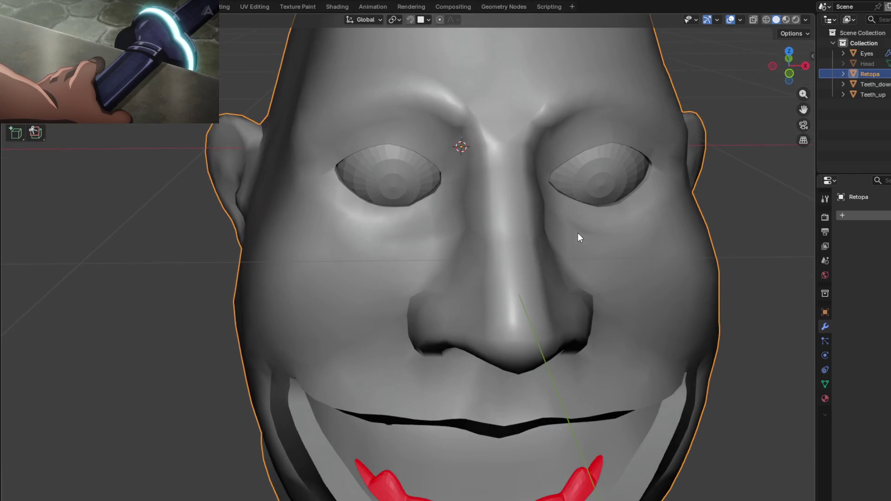
{"action": "mouse_move", "coordinate": [452, 233]}
{"action": "middle_mouse_down"}
{"action": "mouse_move", "coordinate": [497, 249]}
{"action": "mouse_move", "coordinate": [509, 224]}
{"action": "mouse_move", "coordinate": [503, 218]}
{"action": "mouse_move", "coordinate": [494, 229]}
{"action": "mouse_move", "coordinate": [457, 207]}
{"action": "mouse_move", "coordinate": [439, 223]}
{"action": "mouse_move", "coordinate": [427, 211]}
{"action": "mouse_move", "coordinate": [529, 224]}
{"action": "mouse_move", "coordinate": [553, 277]}
{"action": "middle_mouse_up"}
Compare the nostril-side edge loops in Edit Mode against the shaded nose from the side
{"action": "key", "text": "Tab"}
{"action": "scroll", "coordinate": [553, 277], "scroll_direction": "up", "scroll_amount": 3}
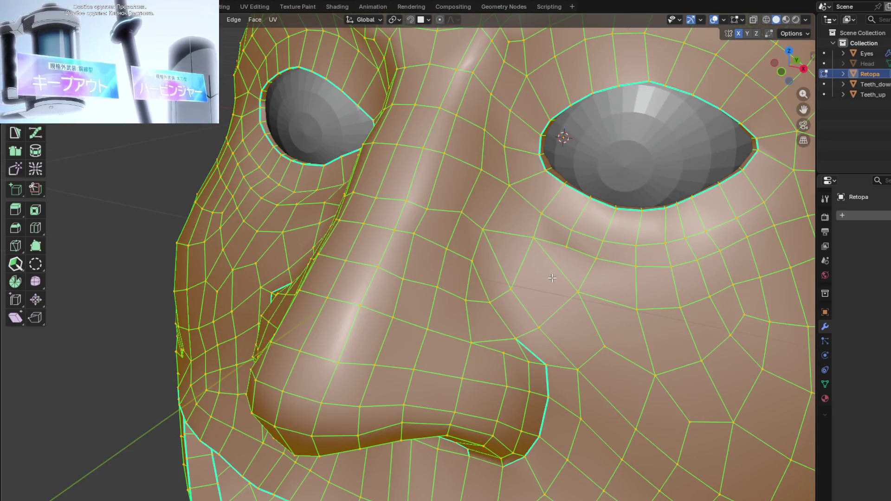
{"action": "key", "text": "Tab"}
{"action": "mouse_move", "coordinate": [552, 277]}
{"action": "middle_mouse_down"}
{"action": "mouse_move", "coordinate": [495, 275]}
{"action": "mouse_move", "coordinate": [464, 316]}
{"action": "mouse_move", "coordinate": [510, 353]}
{"action": "mouse_move", "coordinate": [521, 305]}
{"action": "middle_mouse_up"}
{"action": "key", "text": "Tab"}
{"action": "scroll", "coordinate": [532, 370], "scroll_direction": "up", "scroll_amount": 2}
{"action": "scroll", "coordinate": [532, 370], "scroll_direction": "up", "scroll_amount": 2}
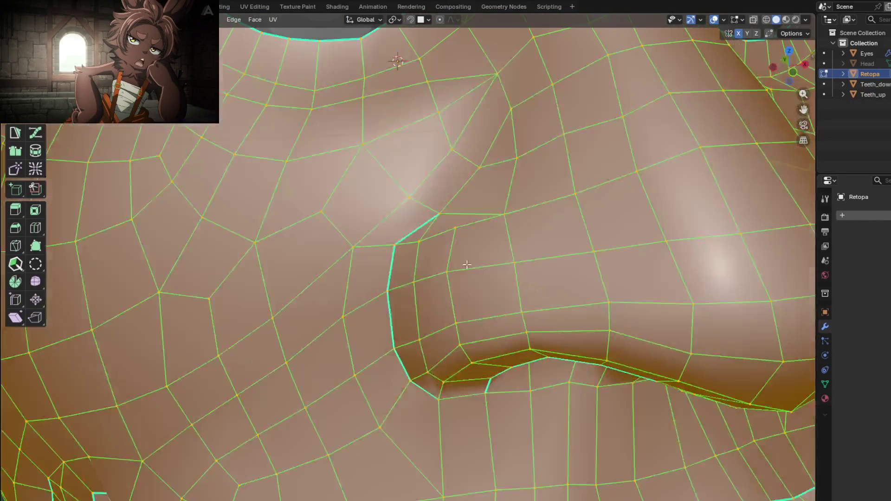
{"action": "key", "text": "Tab"}
{"action": "key", "text": "Tab"}
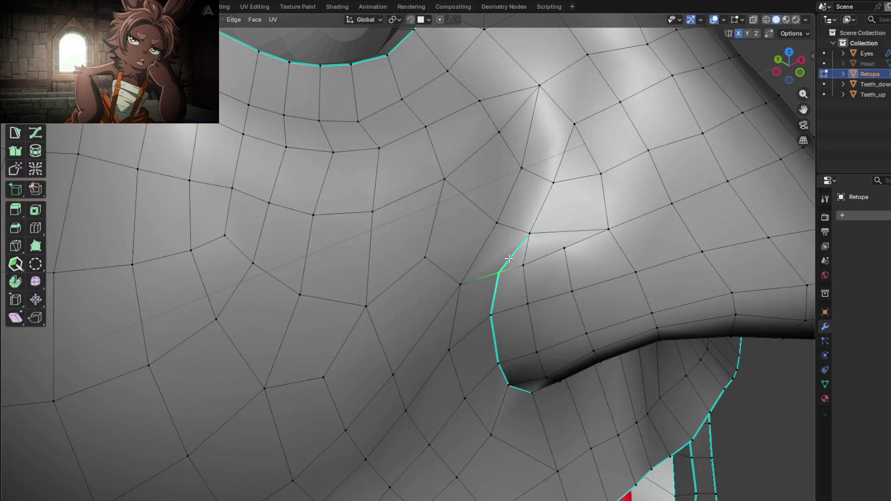
Switch to edge select and mark the nostril outline edges as sharp
{"action": "right_click", "coordinate": [506, 267]}
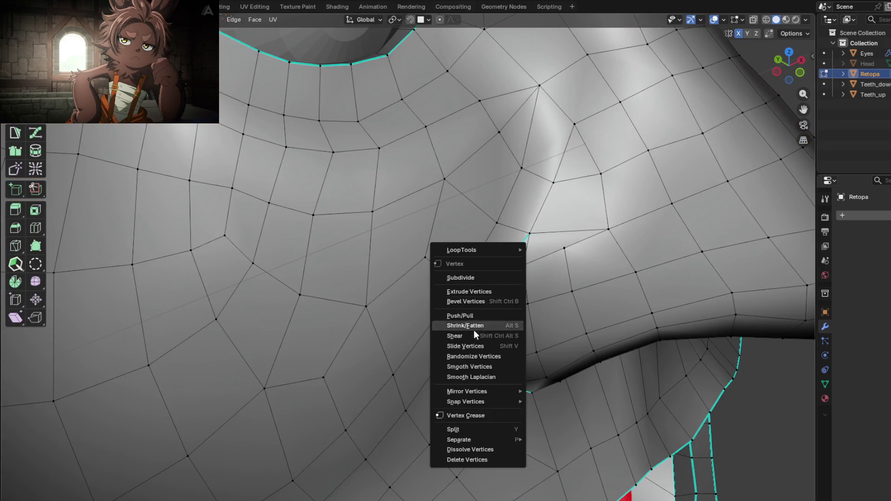
{"action": "left_click", "coordinate": [482, 405]}
{"action": "right_click", "coordinate": [510, 262]}
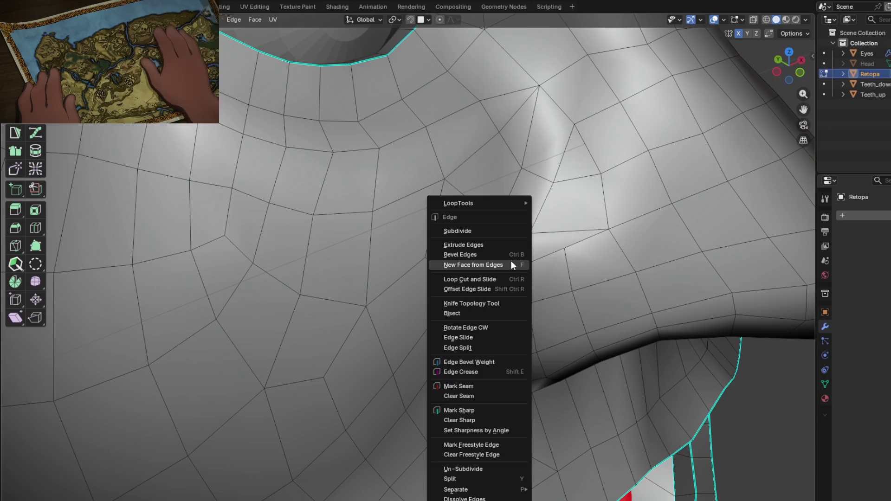
{"action": "left_click", "coordinate": [471, 418]}
Check the creased nose shading in Object Mode, then return to vertex editing
{"action": "key", "text": "Tab"}
{"action": "scroll", "coordinate": [519, 316], "scroll_direction": "up", "scroll_amount": 5}
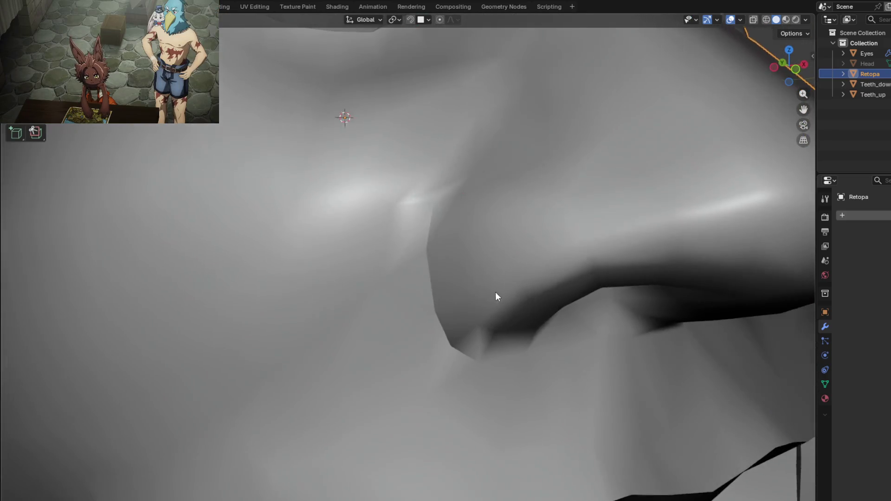
{"action": "scroll", "coordinate": [495, 296], "scroll_direction": "down", "scroll_amount": 5}
{"action": "mouse_move", "coordinate": [477, 302]}
{"action": "middle_mouse_down"}
{"action": "mouse_move", "coordinate": [454, 323]}
{"action": "mouse_move", "coordinate": [457, 302]}
{"action": "mouse_move", "coordinate": [404, 317]}
{"action": "mouse_move", "coordinate": [383, 309]}
{"action": "mouse_move", "coordinate": [489, 314]}
{"action": "mouse_move", "coordinate": [510, 288]}
{"action": "mouse_move", "coordinate": [496, 311]}
{"action": "mouse_move", "coordinate": [485, 310]}
{"action": "middle_mouse_up"}
{"action": "scroll", "coordinate": [412, 320], "scroll_direction": "up", "scroll_amount": 5}
{"action": "scroll", "coordinate": [510, 288], "scroll_direction": "down", "scroll_amount": 4}
{"action": "scroll", "coordinate": [485, 310], "scroll_direction": "up", "scroll_amount": 4}
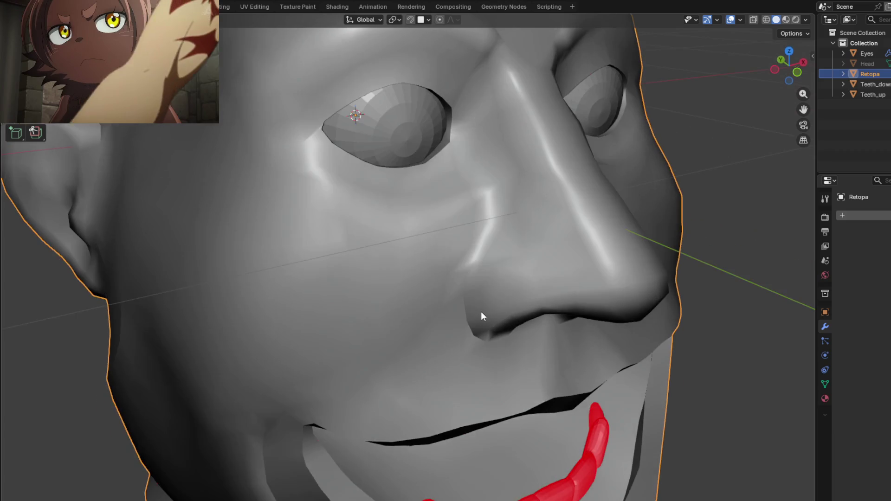
{"action": "scroll", "coordinate": [474, 312], "scroll_direction": "down", "scroll_amount": 4}
{"action": "scroll", "coordinate": [480, 258], "scroll_direction": "up", "scroll_amount": 5}
{"action": "mouse_move", "coordinate": [480, 258]}
{"action": "middle_mouse_down"}
{"action": "mouse_move", "coordinate": [480, 269]}
{"action": "mouse_move", "coordinate": [506, 276]}
{"action": "mouse_move", "coordinate": [460, 245]}
{"action": "mouse_move", "coordinate": [493, 248]}
{"action": "mouse_move", "coordinate": [479, 229]}
{"action": "mouse_move", "coordinate": [453, 247]}
{"action": "mouse_move", "coordinate": [471, 263]}
{"action": "mouse_move", "coordinate": [460, 302]}
{"action": "mouse_move", "coordinate": [428, 300]}
{"action": "mouse_move", "coordinate": [287, 352]}
{"action": "middle_mouse_up"}
{"action": "key", "text": "Tab"}
{"action": "key", "text": "1"}
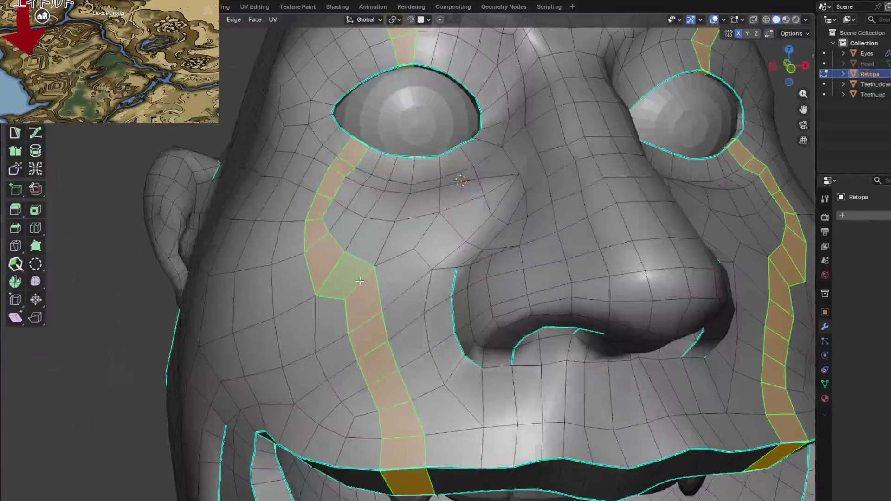
Zoom in on the eye-nose corner from a near-front view in vertex select
{"action": "scroll", "coordinate": [351, 286], "scroll_direction": "up", "scroll_amount": 3}
{"action": "scroll", "coordinate": [288, 293], "scroll_direction": "down", "scroll_amount": 3}
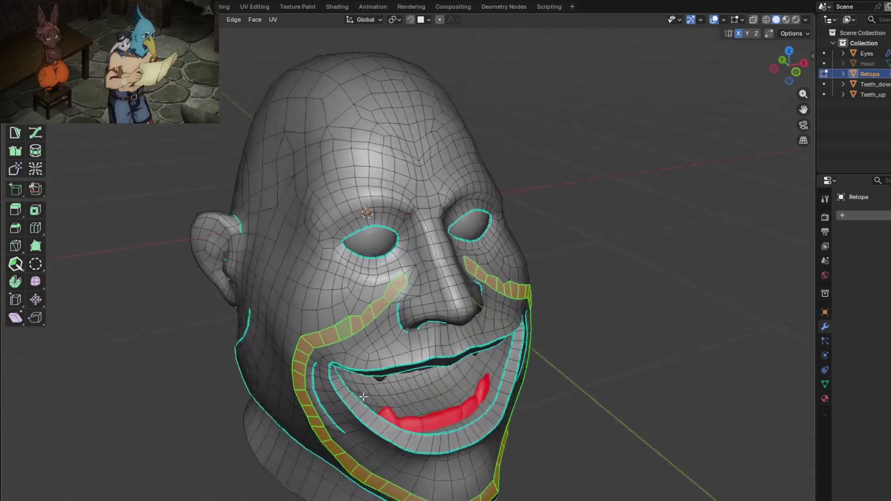
{"action": "scroll", "coordinate": [401, 280], "scroll_direction": "up", "scroll_amount": 3}
{"action": "mouse_move", "coordinate": [401, 280]}
{"action": "middle_mouse_down"}
{"action": "mouse_move", "coordinate": [333, 314]}
{"action": "mouse_move", "coordinate": [300, 269]}
{"action": "mouse_move", "coordinate": [364, 329]}
{"action": "mouse_move", "coordinate": [371, 314]}
{"action": "middle_mouse_up"}
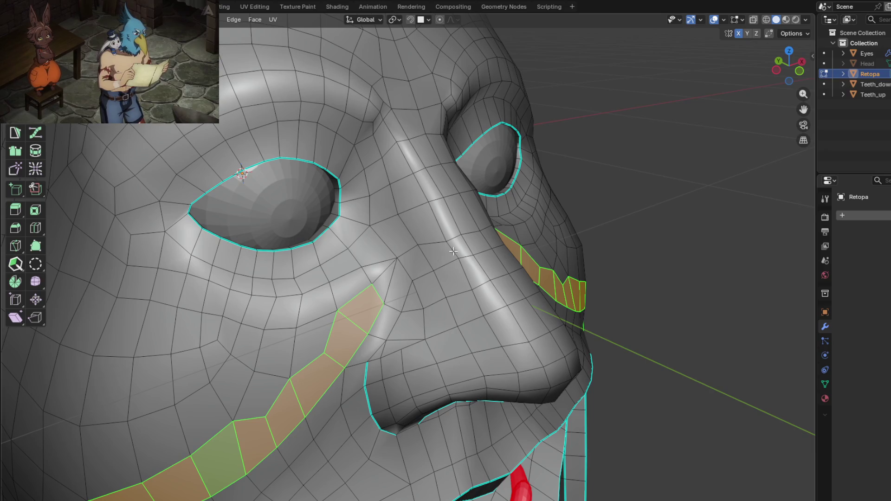
{"action": "scroll", "coordinate": [381, 301], "scroll_direction": "up", "scroll_amount": 2}
{"action": "middle_click_drag", "start_coordinate": [392, 307], "coordinate": [398, 296]}
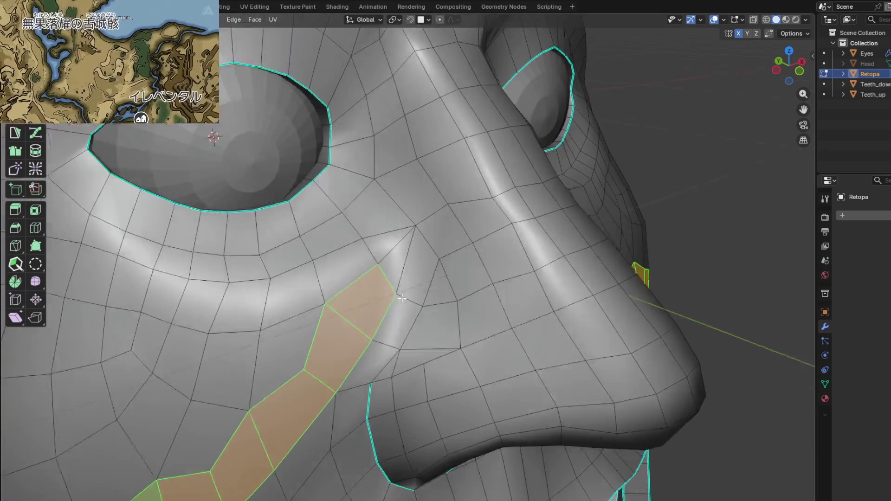
{"action": "scroll", "coordinate": [405, 285], "scroll_direction": "up", "scroll_amount": 4}
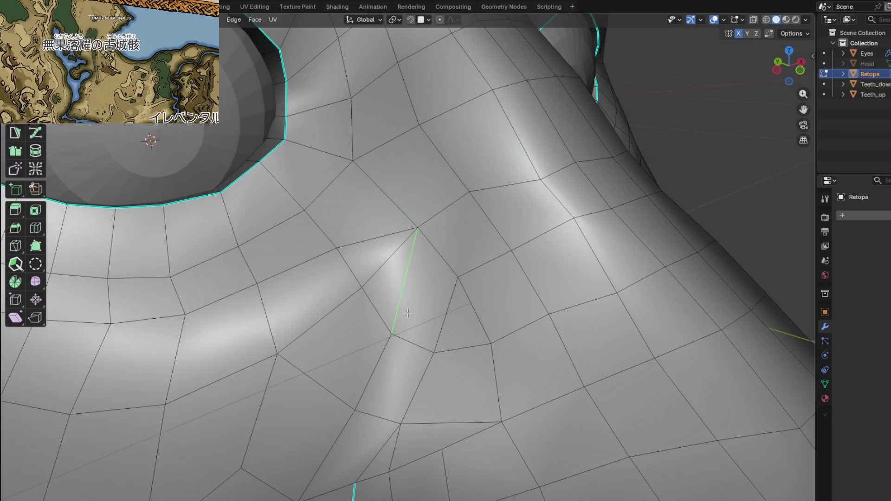
{"action": "key", "text": "1"}
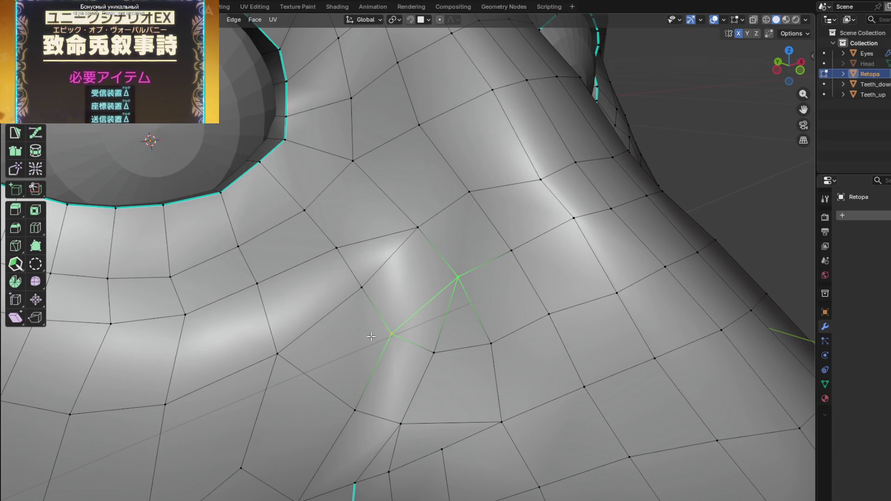
Inspect the head from below, then select and deselect the whole mesh
{"action": "scroll", "coordinate": [386, 333], "scroll_direction": "down", "scroll_amount": 2}
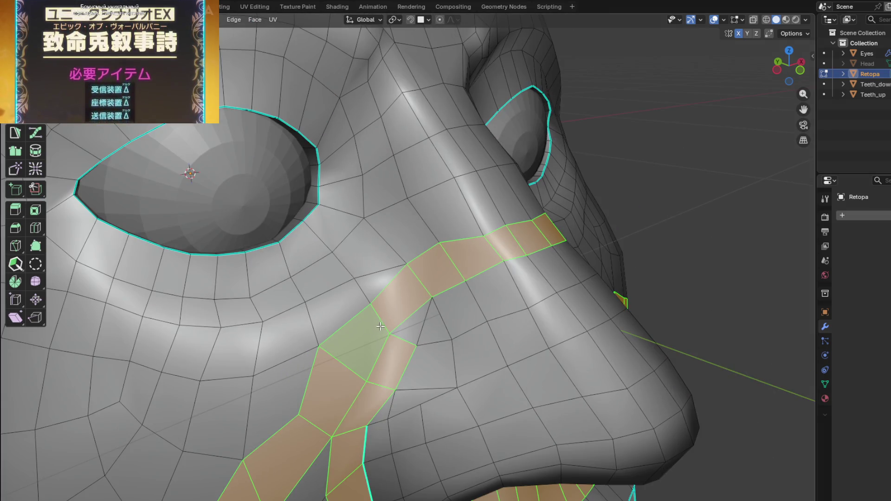
{"action": "scroll", "coordinate": [380, 326], "scroll_direction": "down", "scroll_amount": 4}
{"action": "mouse_move", "coordinate": [379, 326]}
{"action": "middle_mouse_down"}
{"action": "mouse_move", "coordinate": [281, 323]}
{"action": "mouse_move", "coordinate": [419, 314]}
{"action": "mouse_move", "coordinate": [374, 348]}
{"action": "mouse_move", "coordinate": [413, 341]}
{"action": "mouse_move", "coordinate": [413, 305]}
{"action": "mouse_move", "coordinate": [380, 309]}
{"action": "mouse_move", "coordinate": [358, 332]}
{"action": "mouse_move", "coordinate": [411, 320]}
{"action": "middle_mouse_up"}
{"action": "scroll", "coordinate": [280, 324], "scroll_direction": "up", "scroll_amount": 3}
{"action": "scroll", "coordinate": [280, 323], "scroll_direction": "down", "scroll_amount": 2}
{"action": "scroll", "coordinate": [422, 311], "scroll_direction": "up", "scroll_amount": 2}
{"action": "key", "text": "a"}
{"action": "key", "text": "alt+a"}
Check the shading in Object Mode, then select all and bring up the Normals menu
{"action": "key", "text": "Tab"}
{"action": "scroll", "coordinate": [416, 316], "scroll_direction": "down", "scroll_amount": 3}
{"action": "scroll", "coordinate": [413, 304], "scroll_direction": "up", "scroll_amount": 3}
{"action": "scroll", "coordinate": [414, 304], "scroll_direction": "down", "scroll_amount": 3}
{"action": "scroll", "coordinate": [411, 321], "scroll_direction": "up", "scroll_amount": 3}
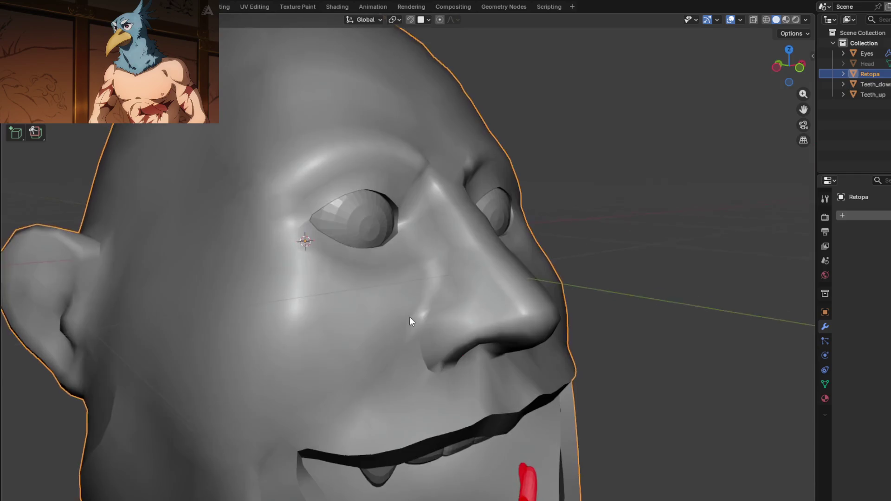
{"action": "key", "text": "Tab"}
{"action": "key", "text": "a"}
{"action": "key", "text": "alt+n"}
Average the normals by Face Area and inspect the smoothed shading
{"action": "mouse_move", "coordinate": [413, 328]}
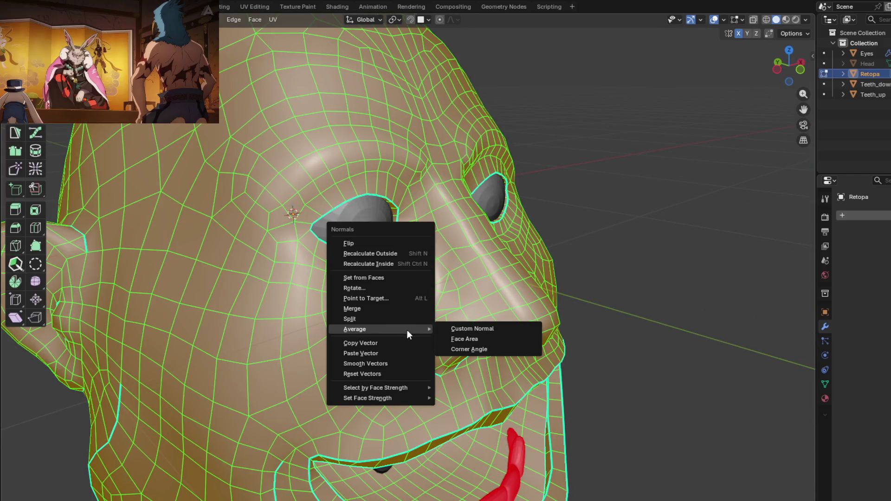
{"action": "left_click", "coordinate": [461, 337]}
{"action": "key", "text": "Tab"}
{"action": "scroll", "coordinate": [422, 341], "scroll_direction": "down", "scroll_amount": 3}
{"action": "mouse_move", "coordinate": [422, 341]}
{"action": "middle_mouse_down"}
{"action": "mouse_move", "coordinate": [407, 313]}
{"action": "mouse_move", "coordinate": [434, 332]}
{"action": "middle_mouse_up"}
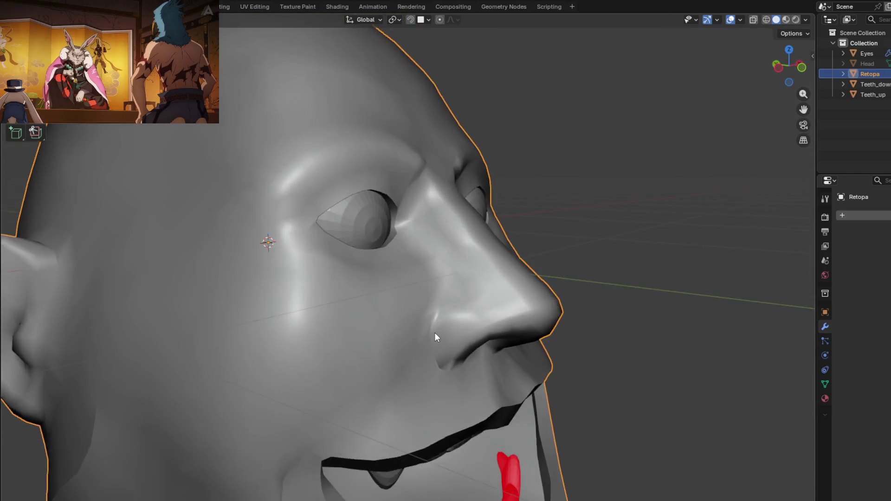
{"action": "scroll", "coordinate": [435, 333], "scroll_direction": "up", "scroll_amount": 3}
{"action": "scroll", "coordinate": [421, 371], "scroll_direction": "down", "scroll_amount": 3}
{"action": "mouse_move", "coordinate": [421, 372]}
{"action": "middle_mouse_down"}
{"action": "mouse_move", "coordinate": [360, 342]}
{"action": "mouse_move", "coordinate": [394, 319]}
{"action": "mouse_move", "coordinate": [405, 325]}
{"action": "mouse_move", "coordinate": [397, 316]}
{"action": "mouse_move", "coordinate": [362, 318]}
{"action": "middle_mouse_up"}
{"action": "scroll", "coordinate": [391, 324], "scroll_direction": "up", "scroll_amount": 3}
Symmetrize the retopo head via Mesh > Symmetrize and check both halves
{"action": "key", "text": "Tab"}
{"action": "left_click", "coordinate": [185, 19]}
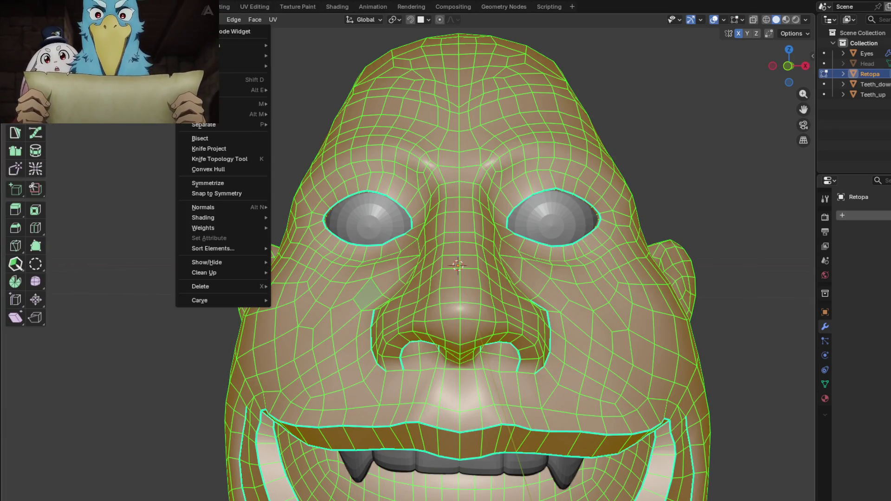
{"action": "left_click", "coordinate": [210, 184]}
{"action": "key", "text": "Tab"}
{"action": "mouse_move", "coordinate": [409, 314]}
{"action": "middle_mouse_down"}
{"action": "mouse_move", "coordinate": [445, 324]}
{"action": "mouse_move", "coordinate": [377, 280]}
{"action": "mouse_move", "coordinate": [367, 314]}
{"action": "mouse_move", "coordinate": [411, 332]}
{"action": "middle_mouse_up"}
{"action": "key", "text": "Tab"}
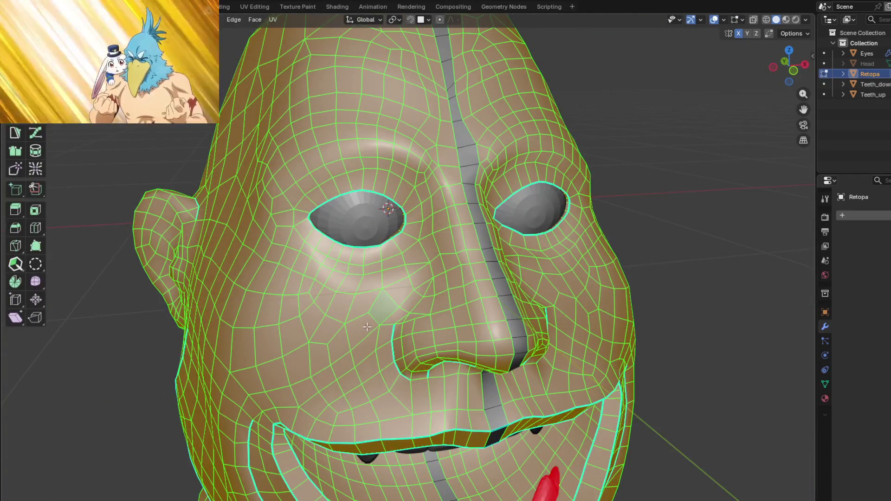
Select the centre and cheek-mouth face loops, then view the finished head in Object Mode
{"action": "left_click", "coordinate": [367, 327], "text": "alt"}
{"action": "left_click", "coordinate": [367, 325], "text": "alt"}
{"action": "mouse_move", "coordinate": [368, 324]}
{"action": "middle_mouse_down"}
{"action": "mouse_move", "coordinate": [450, 336]}
{"action": "mouse_move", "coordinate": [451, 130]}
{"action": "mouse_move", "coordinate": [426, 224]}
{"action": "mouse_move", "coordinate": [491, 269]}
{"action": "mouse_move", "coordinate": [518, 239]}
{"action": "mouse_move", "coordinate": [491, 246]}
{"action": "mouse_move", "coordinate": [518, 263]}
{"action": "mouse_move", "coordinate": [529, 238]}
{"action": "mouse_move", "coordinate": [455, 221]}
{"action": "mouse_move", "coordinate": [427, 230]}
{"action": "mouse_move", "coordinate": [410, 249]}
{"action": "mouse_move", "coordinate": [437, 301]}
{"action": "mouse_move", "coordinate": [466, 306]}
{"action": "mouse_move", "coordinate": [454, 295]}
{"action": "middle_mouse_up"}
{"action": "scroll", "coordinate": [451, 130], "scroll_direction": "down", "scroll_amount": 3}
{"action": "key", "text": "Tab"}
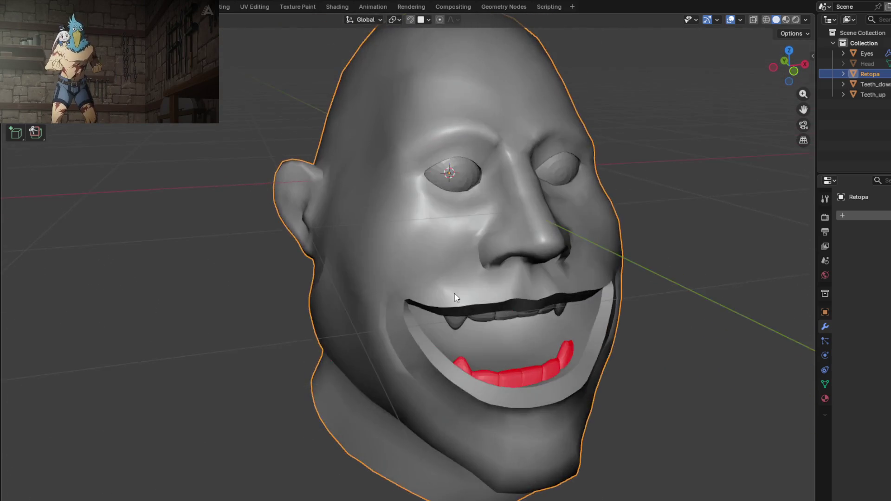
{"action": "scroll", "coordinate": [455, 296], "scroll_direction": "up", "scroll_amount": 5}
{"action": "scroll", "coordinate": [463, 255], "scroll_direction": "up", "scroll_amount": 2}
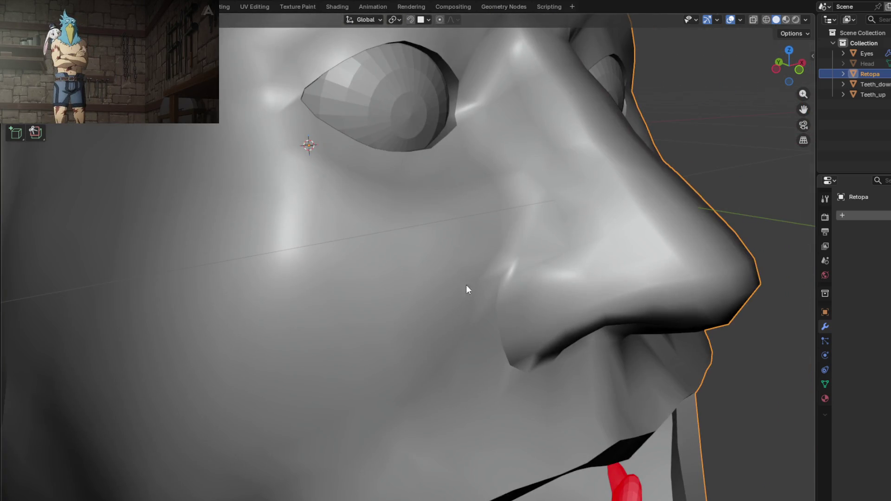
{"action": "key", "text": "Tab"}
Re-average all the mesh normals by Face Area after tweaking the nose
{"action": "mouse_move", "coordinate": [548, 233]}
{"action": "middle_mouse_down"}
{"action": "mouse_move", "coordinate": [506, 287]}
{"action": "mouse_move", "coordinate": [494, 329]}
{"action": "mouse_move", "coordinate": [440, 249]}
{"action": "mouse_move", "coordinate": [404, 232]}
{"action": "mouse_move", "coordinate": [449, 264]}
{"action": "mouse_move", "coordinate": [456, 313]}
{"action": "mouse_move", "coordinate": [489, 325]}
{"action": "mouse_move", "coordinate": [434, 284]}
{"action": "mouse_move", "coordinate": [406, 237]}
{"action": "mouse_move", "coordinate": [476, 275]}
{"action": "mouse_move", "coordinate": [519, 261]}
{"action": "mouse_move", "coordinate": [498, 278]}
{"action": "middle_mouse_up"}
{"action": "key", "text": "Tab"}
{"action": "key", "text": "Tab"}
{"action": "key", "text": "a"}
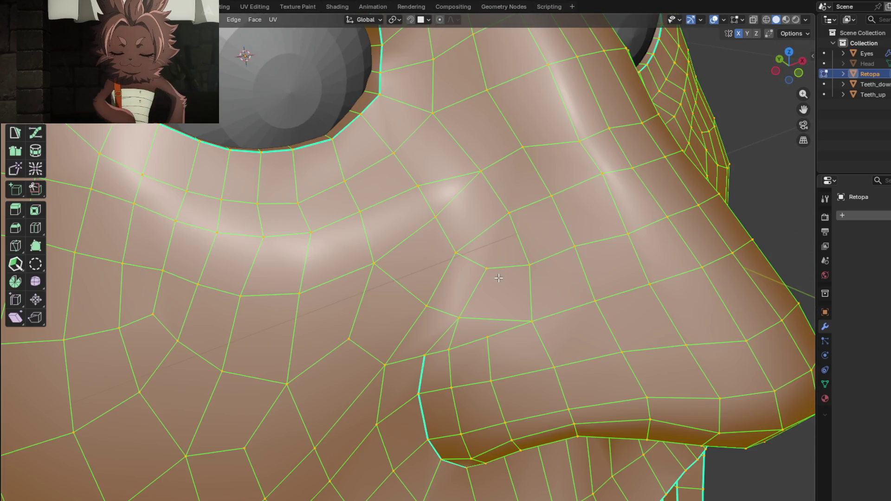
{"action": "key", "text": "alt+n"}
{"action": "mouse_move", "coordinate": [498, 278]}
{"action": "left_click", "coordinate": [563, 287]}
{"action": "key", "text": "Tab"}
{"action": "mouse_move", "coordinate": [564, 288]}
{"action": "middle_mouse_down"}
{"action": "mouse_move", "coordinate": [547, 299]}
{"action": "mouse_move", "coordinate": [557, 278]}
{"action": "mouse_move", "coordinate": [539, 294]}
{"action": "mouse_move", "coordinate": [510, 279]}
{"action": "mouse_move", "coordinate": [492, 297]}
{"action": "mouse_move", "coordinate": [517, 300]}
{"action": "mouse_move", "coordinate": [533, 279]}
{"action": "mouse_move", "coordinate": [448, 288]}
{"action": "mouse_move", "coordinate": [447, 304]}
{"action": "mouse_move", "coordinate": [506, 300]}
{"action": "mouse_move", "coordinate": [529, 275]}
{"action": "mouse_move", "coordinate": [529, 282]}
{"action": "middle_mouse_up"}
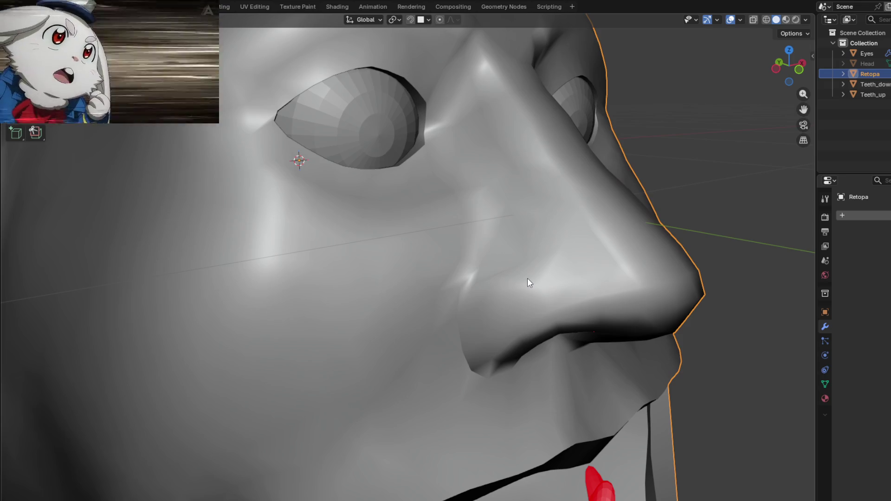
Inspect the nostril shading from frontal and side-profile views
{"action": "mouse_move", "coordinate": [528, 281]}
{"action": "middle_mouse_down"}
{"action": "mouse_move", "coordinate": [539, 268]}
{"action": "mouse_move", "coordinate": [421, 327]}
{"action": "mouse_move", "coordinate": [484, 319]}
{"action": "mouse_move", "coordinate": [450, 346]}
{"action": "mouse_move", "coordinate": [487, 325]}
{"action": "mouse_move", "coordinate": [477, 295]}
{"action": "middle_mouse_up"}
{"action": "key", "text": "Tab"}
{"action": "key", "text": "Tab"}
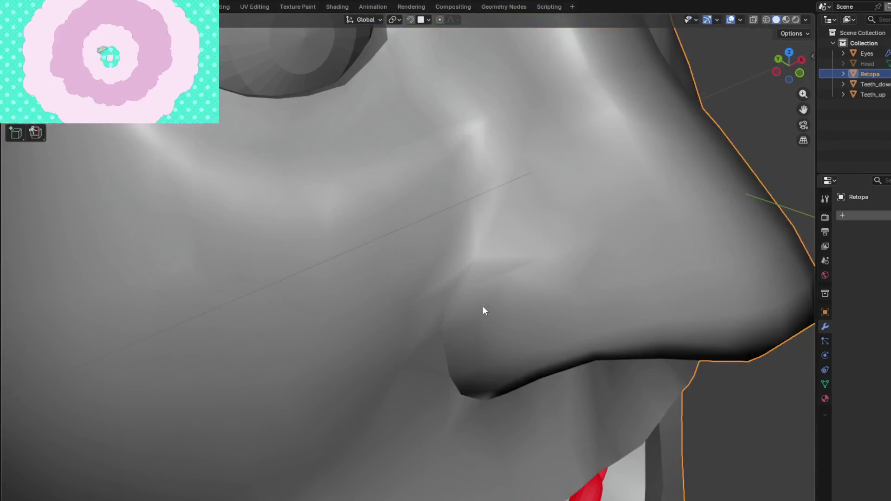
{"action": "key", "text": "Tab"}
{"action": "scroll", "coordinate": [439, 287], "scroll_direction": "up", "scroll_amount": 4}
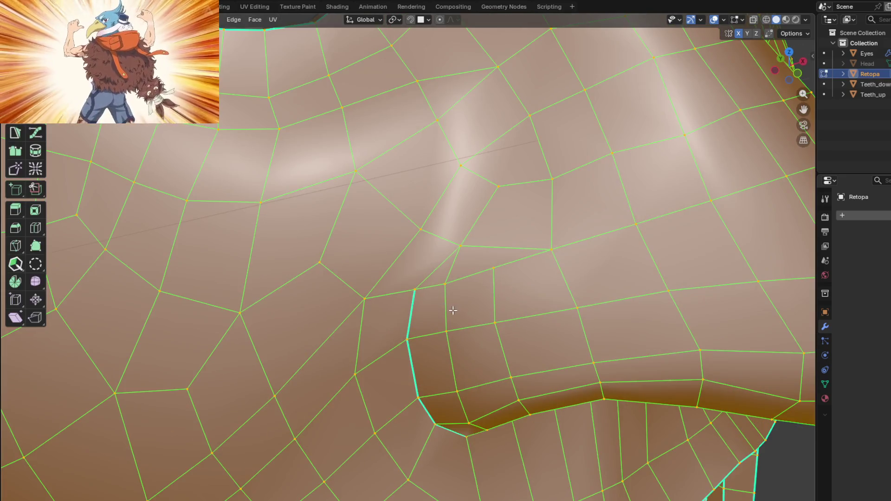
{"action": "mouse_move", "coordinate": [472, 216]}
{"action": "middle_mouse_down"}
{"action": "mouse_move", "coordinate": [521, 249]}
{"action": "mouse_move", "coordinate": [518, 229]}
{"action": "mouse_move", "coordinate": [478, 284]}
{"action": "middle_mouse_up"}
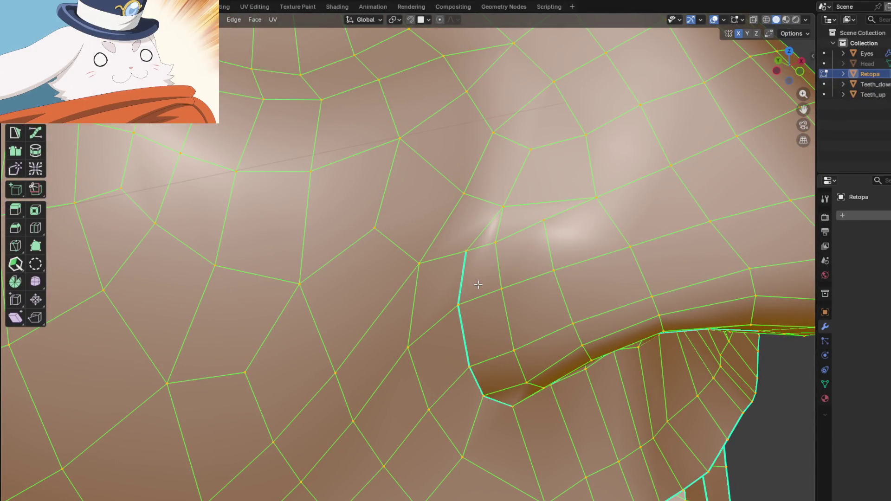
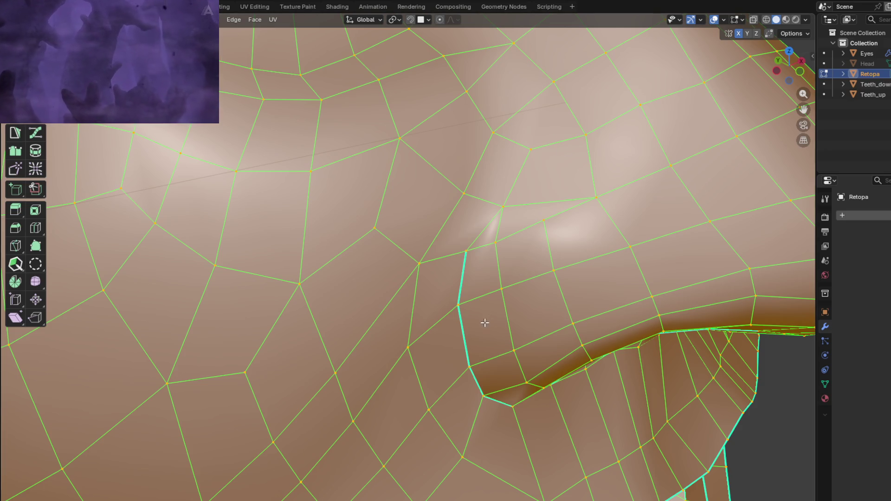
Inspect the shaded nose, then select the face loop around the nostril
{"action": "key", "text": "Tab"}
{"action": "mouse_move", "coordinate": [500, 294]}
{"action": "middle_mouse_down"}
{"action": "mouse_move", "coordinate": [536, 259]}
{"action": "mouse_move", "coordinate": [500, 264]}
{"action": "mouse_move", "coordinate": [496, 287]}
{"action": "mouse_move", "coordinate": [479, 275]}
{"action": "mouse_move", "coordinate": [507, 264]}
{"action": "mouse_move", "coordinate": [511, 244]}
{"action": "mouse_move", "coordinate": [485, 240]}
{"action": "middle_mouse_up"}
{"action": "key", "text": "Tab"}
{"action": "scroll", "coordinate": [436, 266], "scroll_direction": "up", "scroll_amount": 5}
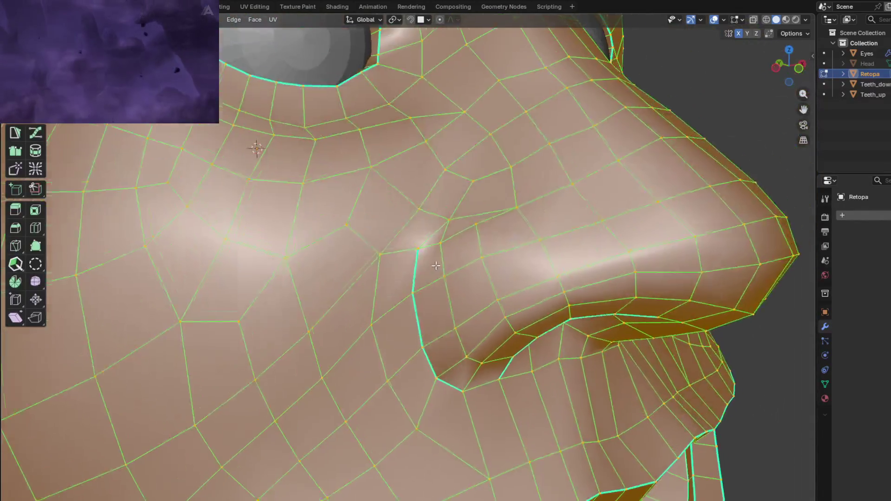
{"action": "mouse_move", "coordinate": [436, 266]}
{"action": "middle_mouse_down"}
{"action": "mouse_move", "coordinate": [398, 275]}
{"action": "mouse_move", "coordinate": [480, 304]}
{"action": "mouse_move", "coordinate": [491, 297]}
{"action": "mouse_move", "coordinate": [398, 225]}
{"action": "mouse_move", "coordinate": [374, 258]}
{"action": "mouse_move", "coordinate": [342, 213]}
{"action": "mouse_move", "coordinate": [356, 247]}
{"action": "mouse_move", "coordinate": [414, 262]}
{"action": "mouse_move", "coordinate": [391, 285]}
{"action": "mouse_move", "coordinate": [486, 260]}
{"action": "middle_mouse_up"}
{"action": "left_click", "coordinate": [395, 263], "text": "alt"}
{"action": "scroll", "coordinate": [356, 247], "scroll_direction": "down", "scroll_amount": 5}
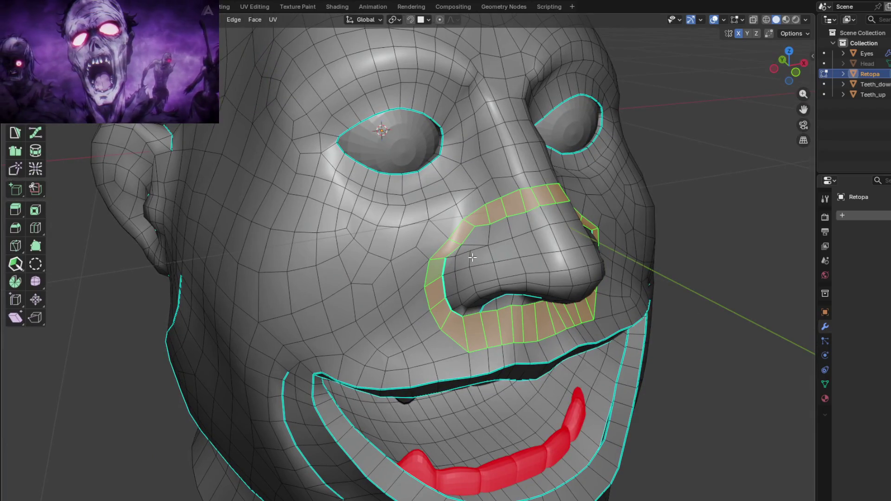
Select all of Retopa and apply Mesh > Symmetrize to mirror both halves
{"action": "key", "text": "a"}
{"action": "left_click", "coordinate": [186, 20]}
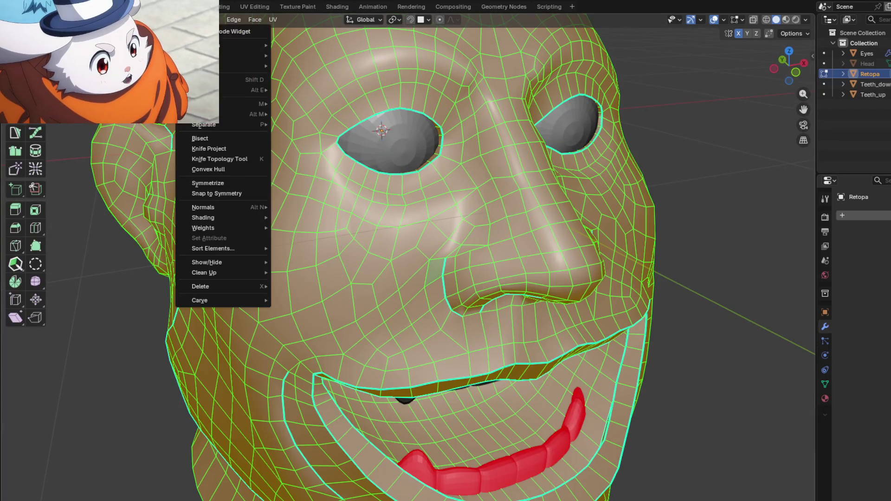
{"action": "left_click", "coordinate": [218, 186]}
{"action": "mouse_move", "coordinate": [219, 186]}
{"action": "middle_mouse_down"}
{"action": "mouse_move", "coordinate": [371, 232]}
{"action": "mouse_move", "coordinate": [461, 241]}
{"action": "mouse_move", "coordinate": [452, 235]}
{"action": "mouse_move", "coordinate": [489, 256]}
{"action": "mouse_move", "coordinate": [468, 232]}
{"action": "mouse_move", "coordinate": [443, 254]}
{"action": "middle_mouse_up"}
{"action": "key", "text": "Tab"}
Check the mirrored nostril loop from frontal and three-quarter views
{"action": "scroll", "coordinate": [470, 250], "scroll_direction": "up", "scroll_amount": 5}
{"action": "key", "text": "Tab"}
{"action": "left_click", "coordinate": [442, 253], "text": "alt"}
{"action": "scroll", "coordinate": [508, 266], "scroll_direction": "up", "scroll_amount": 2}
{"action": "mouse_move", "coordinate": [509, 266]}
{"action": "middle_mouse_down"}
{"action": "mouse_move", "coordinate": [469, 294]}
{"action": "mouse_move", "coordinate": [491, 268]}
{"action": "mouse_move", "coordinate": [473, 243]}
{"action": "mouse_move", "coordinate": [419, 238]}
{"action": "mouse_move", "coordinate": [424, 244]}
{"action": "mouse_move", "coordinate": [423, 214]}
{"action": "mouse_move", "coordinate": [467, 245]}
{"action": "mouse_move", "coordinate": [450, 248]}
{"action": "mouse_move", "coordinate": [492, 258]}
{"action": "mouse_move", "coordinate": [469, 272]}
{"action": "mouse_move", "coordinate": [442, 222]}
{"action": "mouse_move", "coordinate": [432, 264]}
{"action": "mouse_move", "coordinate": [483, 258]}
{"action": "mouse_move", "coordinate": [434, 252]}
{"action": "middle_mouse_up"}
{"action": "key", "text": "Tab"}
{"action": "key", "text": "Tab"}
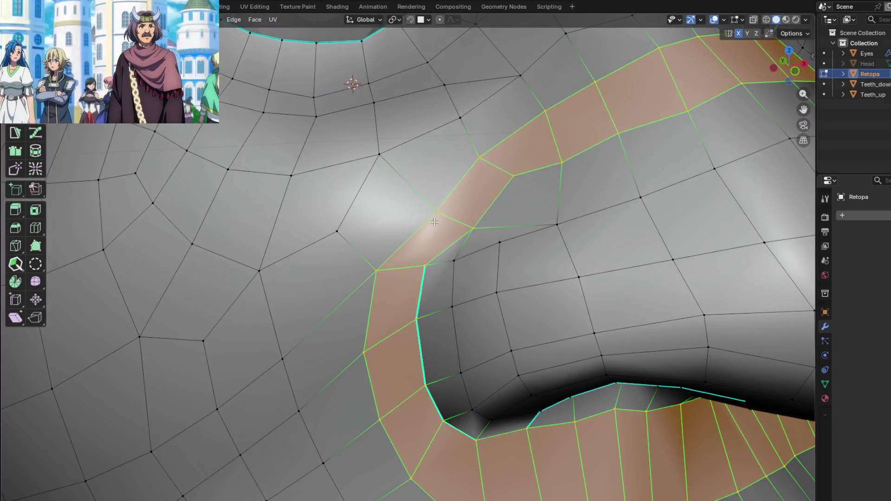
Slide the vertices beside the nostril corner along their edges, then check the cheek shading
{"action": "left_click", "coordinate": [416, 206]}
{"action": "middle_click_drag", "start_coordinate": [415, 206], "coordinate": [519, 224]}
{"action": "left_click", "coordinate": [527, 222]}
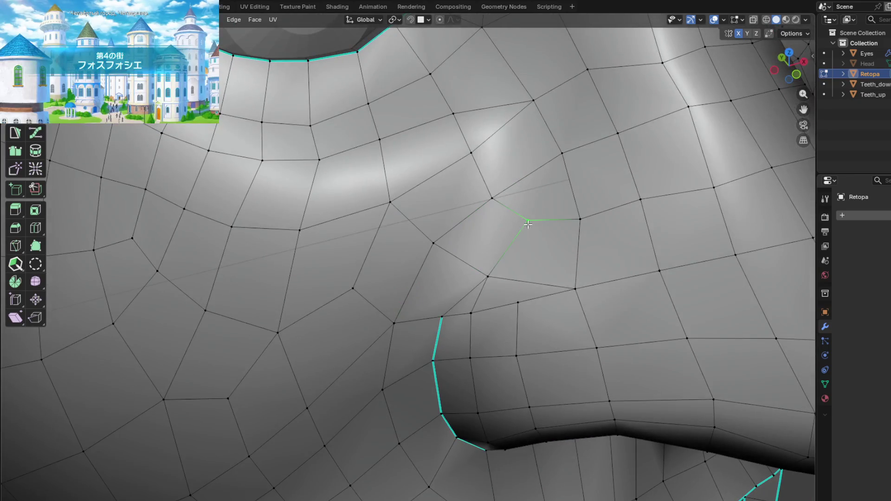
{"action": "left_click", "coordinate": [544, 241]}
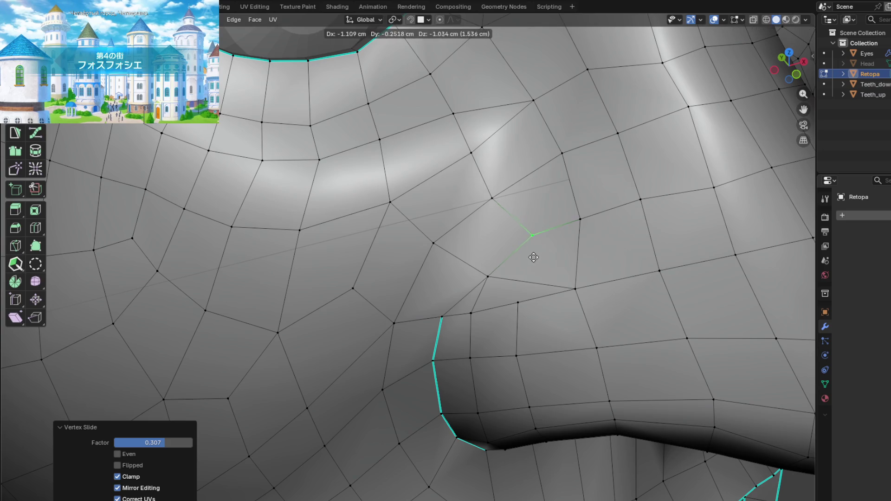
{"action": "middle_click_drag", "start_coordinate": [526, 263], "coordinate": [487, 233]}
{"action": "left_click", "coordinate": [402, 215]}
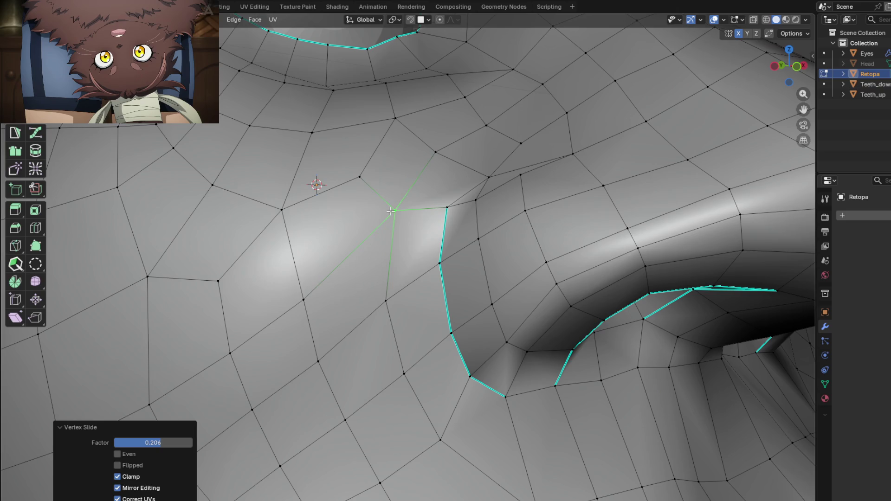
{"action": "mouse_move", "coordinate": [381, 227]}
{"action": "middle_mouse_down"}
{"action": "mouse_move", "coordinate": [450, 215]}
{"action": "mouse_move", "coordinate": [461, 258]}
{"action": "mouse_move", "coordinate": [505, 240]}
{"action": "middle_mouse_up"}
{"action": "key", "text": "Tab"}
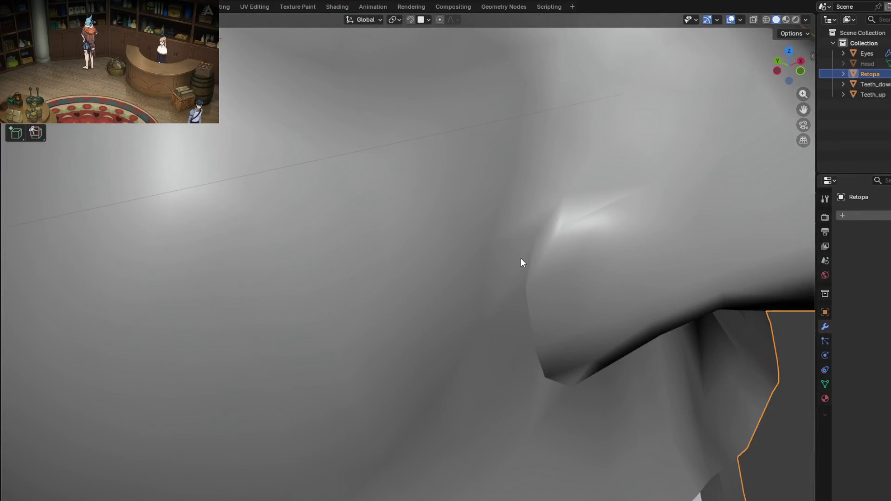
Clear the sharp marking on the edge beside the nostril and check the shading
{"action": "key", "text": "Tab"}
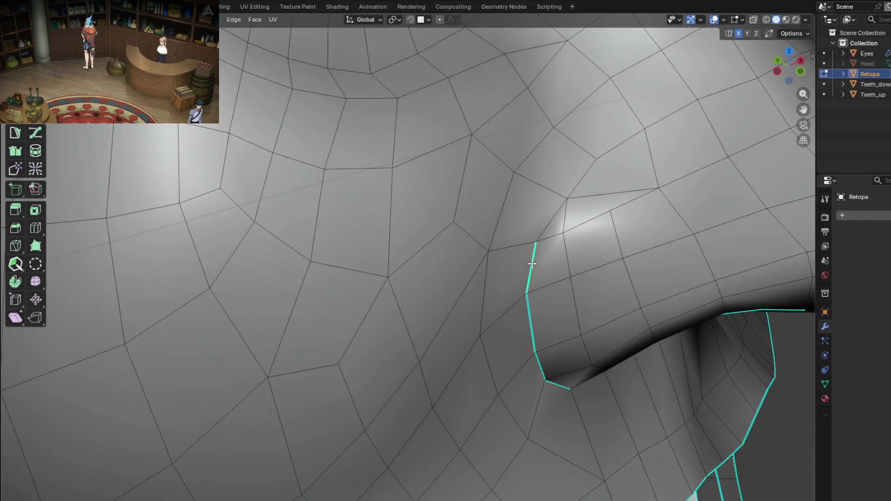
{"action": "right_click", "coordinate": [518, 388]}
{"action": "left_click", "coordinate": [494, 419]}
{"action": "key", "text": "Tab"}
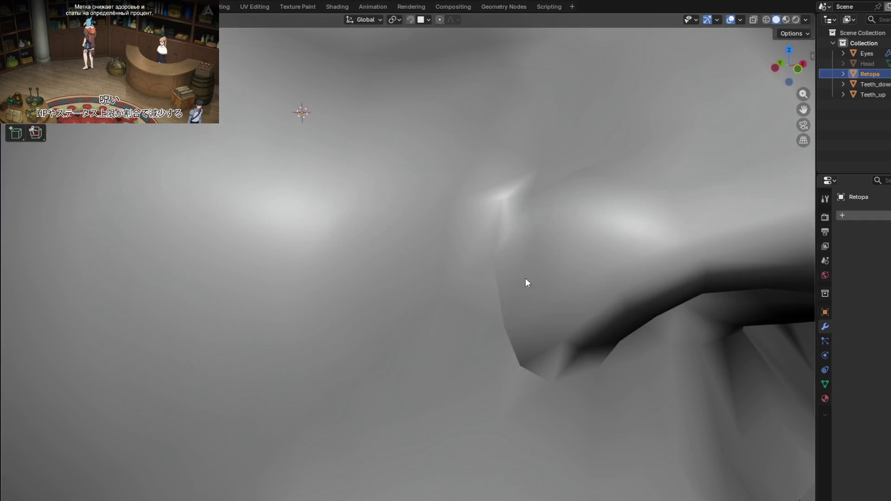
{"action": "scroll", "coordinate": [527, 282], "scroll_direction": "down", "scroll_amount": 3}
{"action": "scroll", "coordinate": [508, 276], "scroll_direction": "up", "scroll_amount": 5}
{"action": "scroll", "coordinate": [506, 288], "scroll_direction": "down", "scroll_amount": 3}
{"action": "key", "text": "Tab"}
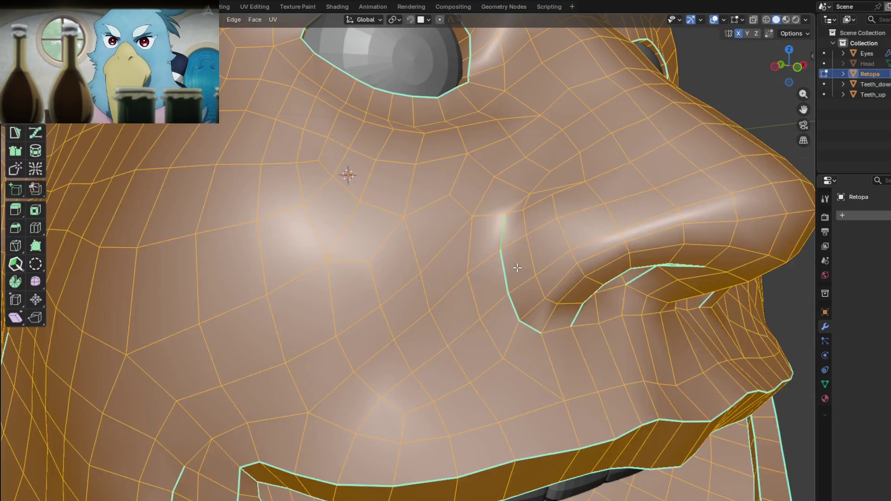
Average the normals by face area and view the face in profile
{"action": "key", "text": "alt+n"}
{"action": "mouse_move", "coordinate": [508, 269]}
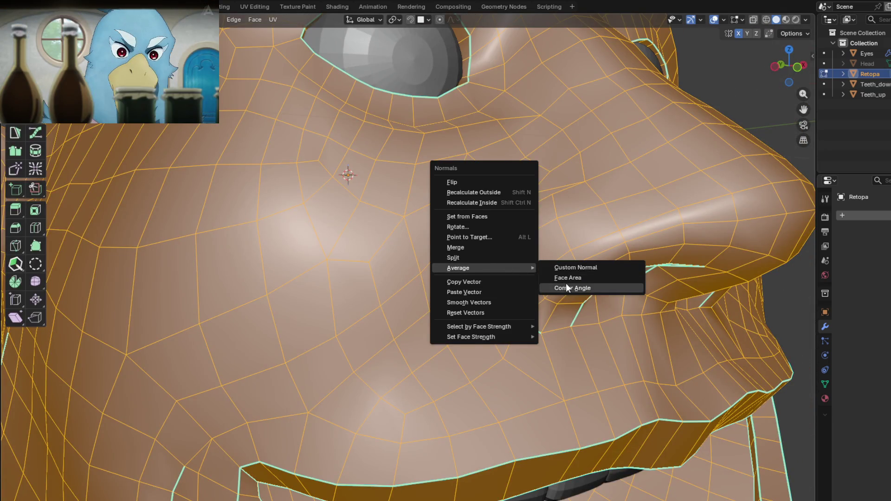
{"action": "left_click", "coordinate": [567, 279]}
{"action": "key", "text": "Tab"}
{"action": "scroll", "coordinate": [533, 255], "scroll_direction": "up", "scroll_amount": 5}
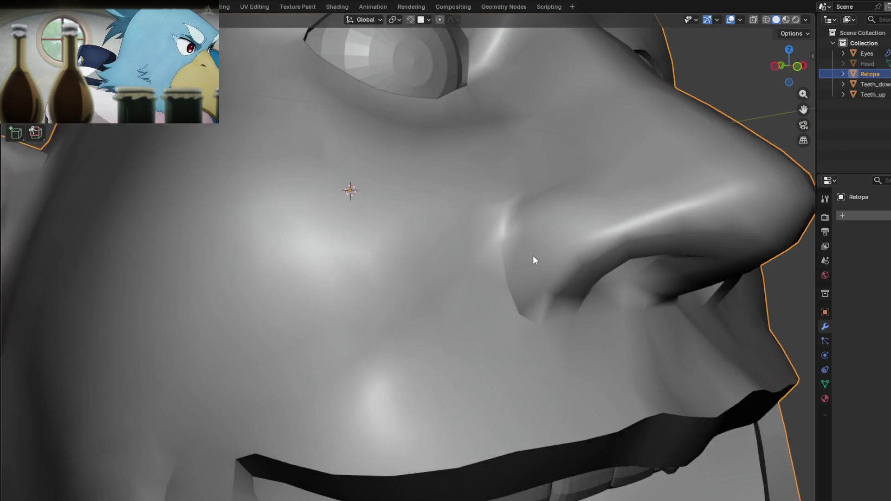
{"action": "mouse_move", "coordinate": [531, 299]}
{"action": "middle_mouse_down"}
{"action": "mouse_move", "coordinate": [517, 260]}
{"action": "mouse_move", "coordinate": [537, 292]}
{"action": "mouse_move", "coordinate": [551, 284]}
{"action": "mouse_move", "coordinate": [560, 243]}
{"action": "mouse_move", "coordinate": [581, 272]}
{"action": "mouse_move", "coordinate": [581, 242]}
{"action": "mouse_move", "coordinate": [553, 223]}
{"action": "mouse_move", "coordinate": [512, 241]}
{"action": "mouse_move", "coordinate": [497, 291]}
{"action": "mouse_move", "coordinate": [498, 252]}
{"action": "mouse_move", "coordinate": [521, 255]}
{"action": "mouse_move", "coordinate": [482, 257]}
{"action": "middle_mouse_up"}
Deselect all and clear the sharp marking from another nostril edge
{"action": "key", "text": "Tab"}
{"action": "key", "text": "alt+a"}
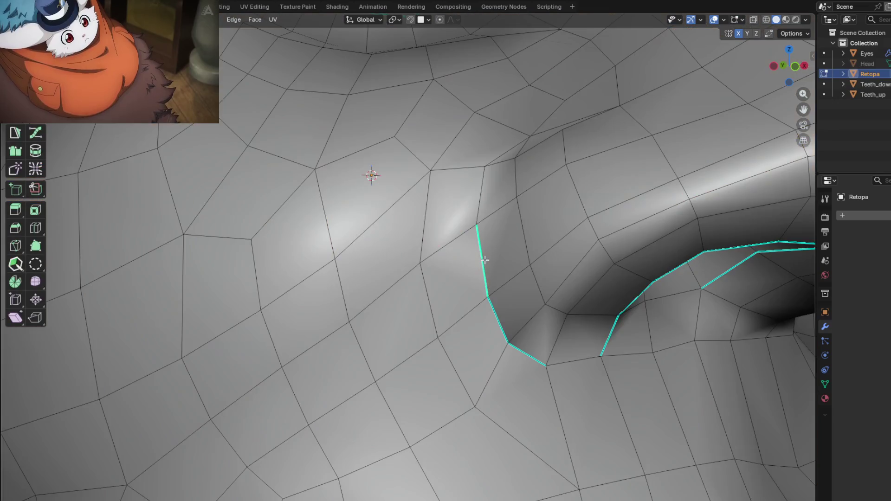
{"action": "right_click", "coordinate": [477, 299]}
{"action": "left_click", "coordinate": [449, 419]}
{"action": "key", "text": "Tab"}
{"action": "scroll", "coordinate": [491, 320], "scroll_direction": "down", "scroll_amount": 3}
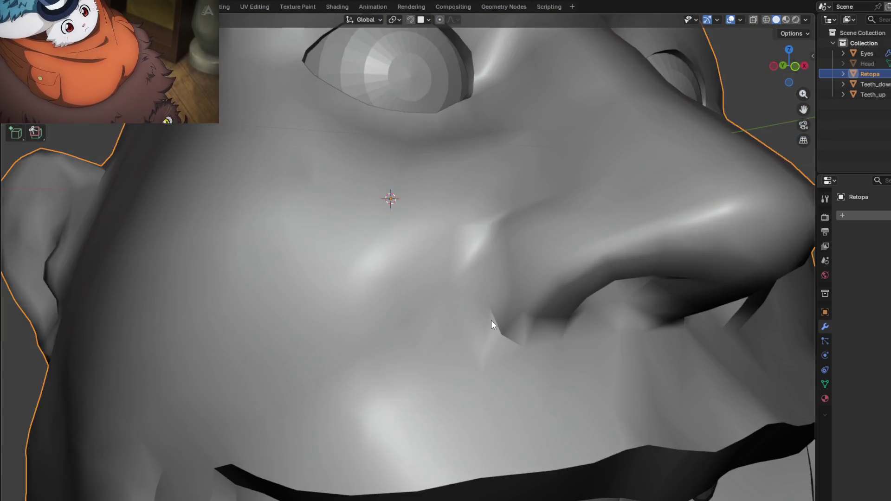
{"action": "scroll", "coordinate": [511, 334], "scroll_direction": "down", "scroll_amount": 3}
Select the whole mesh, re-average normals by face area, and inspect the nose
{"action": "key", "text": "Tab"}
{"action": "key", "text": "a"}
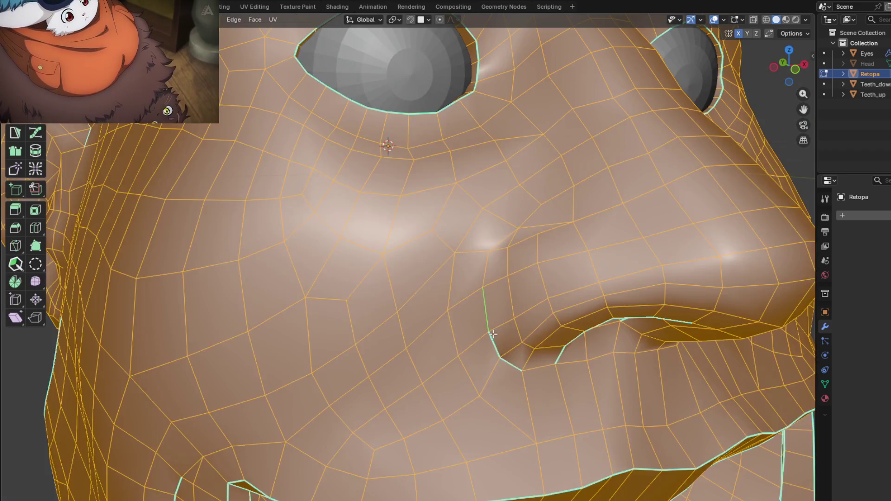
{"action": "key", "text": "alt+n"}
{"action": "left_click", "coordinate": [538, 344]}
{"action": "key", "text": "Tab"}
{"action": "mouse_move", "coordinate": [537, 338]}
{"action": "middle_mouse_down"}
{"action": "mouse_move", "coordinate": [541, 284]}
{"action": "mouse_move", "coordinate": [531, 276]}
{"action": "middle_mouse_up"}
{"action": "scroll", "coordinate": [527, 292], "scroll_direction": "up", "scroll_amount": 2}
{"action": "middle_click_drag", "start_coordinate": [522, 307], "coordinate": [511, 333]}
{"action": "scroll", "coordinate": [511, 333], "scroll_direction": "down", "scroll_amount": 5}
{"action": "scroll", "coordinate": [518, 289], "scroll_direction": "up", "scroll_amount": 2}
{"action": "mouse_move", "coordinate": [517, 289]}
{"action": "middle_mouse_down"}
{"action": "mouse_move", "coordinate": [450, 218]}
{"action": "mouse_move", "coordinate": [469, 241]}
{"action": "mouse_move", "coordinate": [462, 260]}
{"action": "mouse_move", "coordinate": [509, 272]}
{"action": "mouse_move", "coordinate": [499, 274]}
{"action": "mouse_move", "coordinate": [518, 240]}
{"action": "mouse_move", "coordinate": [503, 229]}
{"action": "mouse_move", "coordinate": [494, 244]}
{"action": "mouse_move", "coordinate": [505, 263]}
{"action": "mouse_move", "coordinate": [513, 245]}
{"action": "mouse_move", "coordinate": [499, 229]}
{"action": "mouse_move", "coordinate": [476, 244]}
{"action": "mouse_move", "coordinate": [501, 242]}
{"action": "mouse_move", "coordinate": [480, 213]}
{"action": "mouse_move", "coordinate": [455, 249]}
{"action": "mouse_move", "coordinate": [463, 248]}
{"action": "middle_mouse_up"}
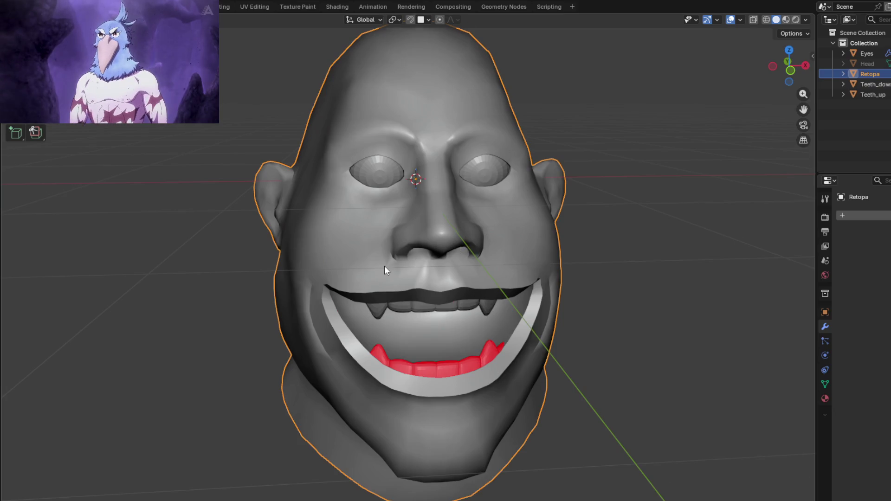
Mark the edge beside the nostril crease as sharp
{"action": "scroll", "coordinate": [384, 266], "scroll_direction": "up", "scroll_amount": 7}
{"action": "key", "text": "Tab"}
{"action": "middle_click_drag", "start_coordinate": [423, 194], "coordinate": [482, 231]}
{"action": "key", "text": "alt+a"}
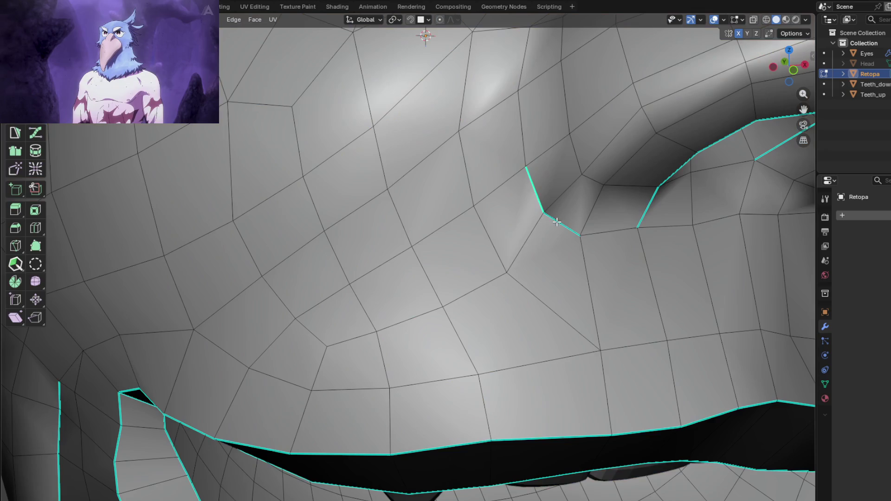
{"action": "key", "text": "ctrl+e"}
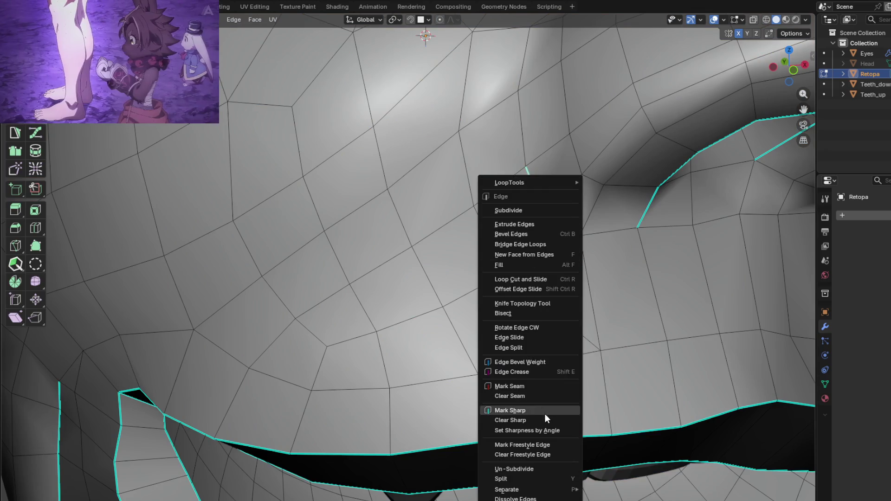
{"action": "left_click", "coordinate": [541, 408]}
{"action": "key", "text": "ctrl+e"}
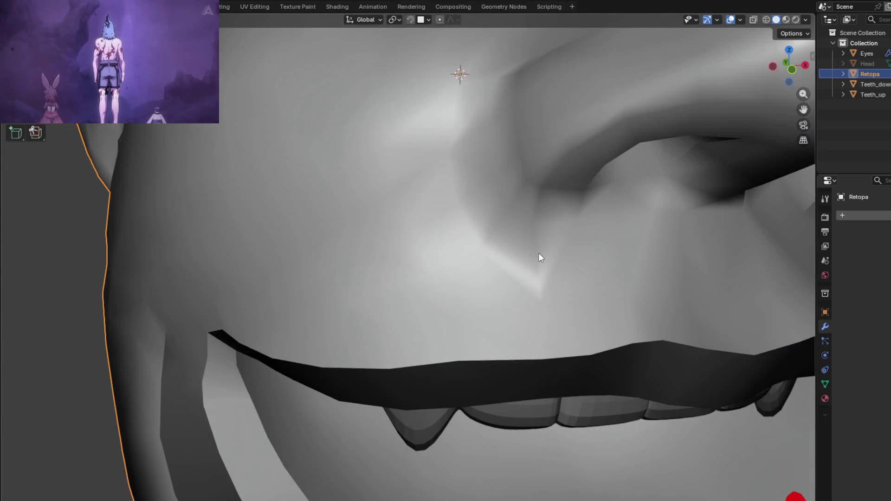
{"action": "key", "text": "Tab"}
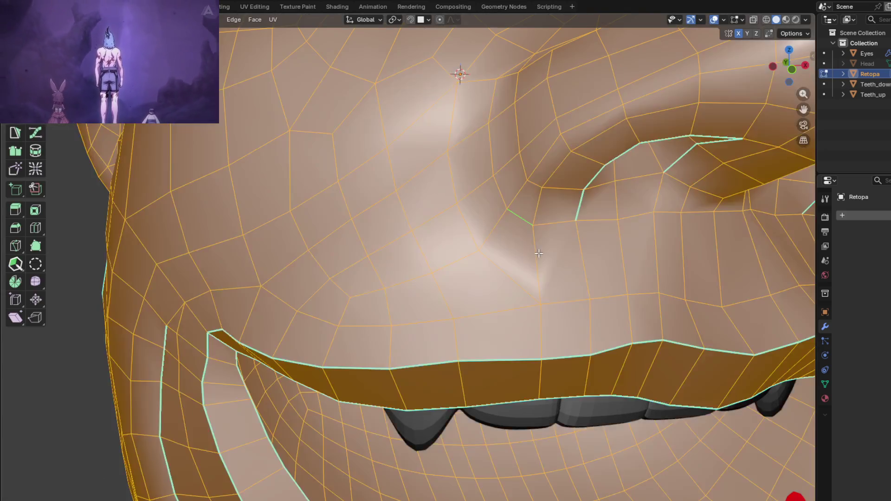
Average the normals by face area and view the head in three-quarter
{"action": "key", "text": "alt+n"}
{"action": "left_click", "coordinate": [592, 263]}
{"action": "key", "text": "Tab"}
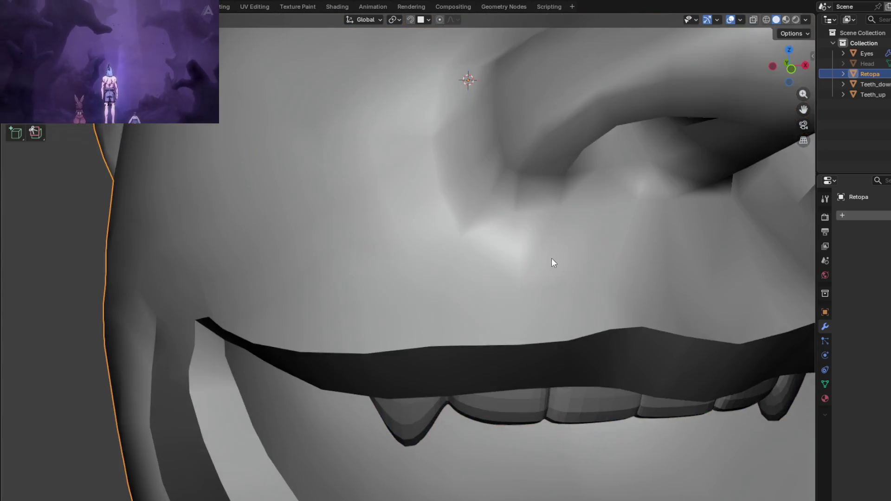
{"action": "scroll", "coordinate": [551, 258], "scroll_direction": "down", "scroll_amount": 5}
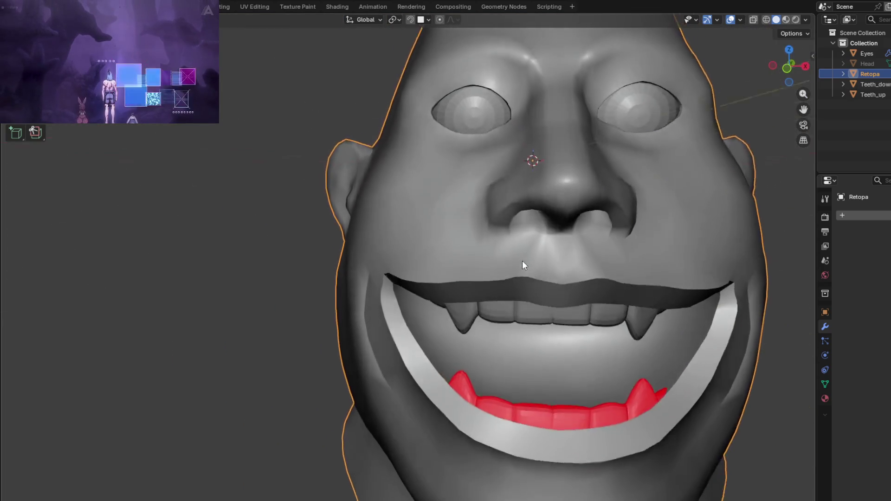
{"action": "mouse_move", "coordinate": [521, 260]}
{"action": "middle_mouse_down"}
{"action": "mouse_move", "coordinate": [522, 246]}
{"action": "mouse_move", "coordinate": [554, 264]}
{"action": "mouse_move", "coordinate": [547, 270]}
{"action": "mouse_move", "coordinate": [537, 255]}
{"action": "mouse_move", "coordinate": [510, 249]}
{"action": "mouse_move", "coordinate": [519, 227]}
{"action": "mouse_move", "coordinate": [542, 224]}
{"action": "mouse_move", "coordinate": [575, 289]}
{"action": "mouse_move", "coordinate": [596, 297]}
{"action": "mouse_move", "coordinate": [617, 261]}
{"action": "mouse_move", "coordinate": [599, 239]}
{"action": "mouse_move", "coordinate": [530, 259]}
{"action": "mouse_move", "coordinate": [549, 215]}
{"action": "mouse_move", "coordinate": [537, 213]}
{"action": "mouse_move", "coordinate": [406, 279]}
{"action": "mouse_move", "coordinate": [533, 258]}
{"action": "mouse_move", "coordinate": [527, 201]}
{"action": "mouse_move", "coordinate": [484, 300]}
{"action": "mouse_move", "coordinate": [503, 303]}
{"action": "middle_mouse_up"}
{"action": "scroll", "coordinate": [545, 263], "scroll_direction": "down", "scroll_amount": 2}
{"action": "scroll", "coordinate": [541, 177], "scroll_direction": "up", "scroll_amount": 6}
Inspect the wireframe around the nostril openings and eye socket with nothing selected
{"action": "key", "text": "Tab"}
{"action": "scroll", "coordinate": [572, 213], "scroll_direction": "up", "scroll_amount": 2}
{"action": "scroll", "coordinate": [536, 212], "scroll_direction": "up", "scroll_amount": 3}
{"action": "scroll", "coordinate": [483, 300], "scroll_direction": "down", "scroll_amount": 3}
{"action": "scroll", "coordinate": [502, 303], "scroll_direction": "up", "scroll_amount": 3}
{"action": "middle_click_drag", "start_coordinate": [586, 339], "coordinate": [541, 330]}
{"action": "key", "text": "alt+a"}
{"action": "scroll", "coordinate": [515, 326], "scroll_direction": "up", "scroll_amount": 2}
{"action": "scroll", "coordinate": [516, 327], "scroll_direction": "down", "scroll_amount": 3}
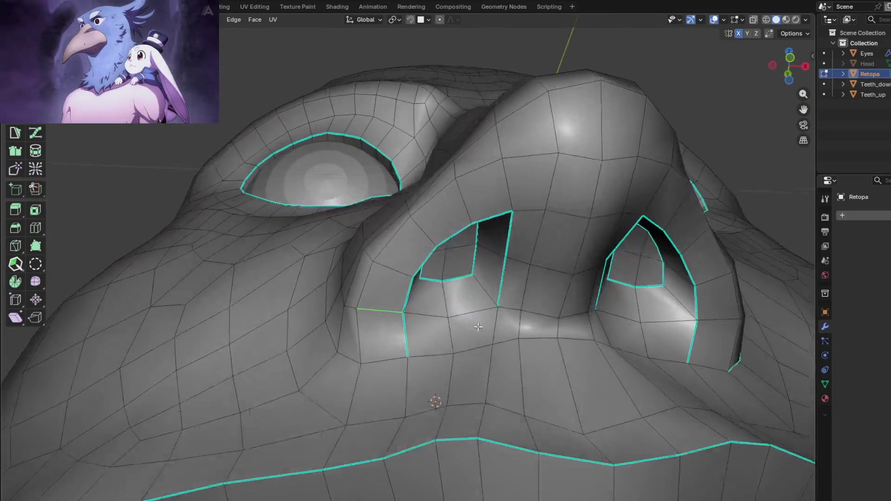
Slide the edge beside the nostril, then switch to vertex select mode
{"action": "scroll", "coordinate": [526, 332], "scroll_direction": "up", "scroll_amount": 3}
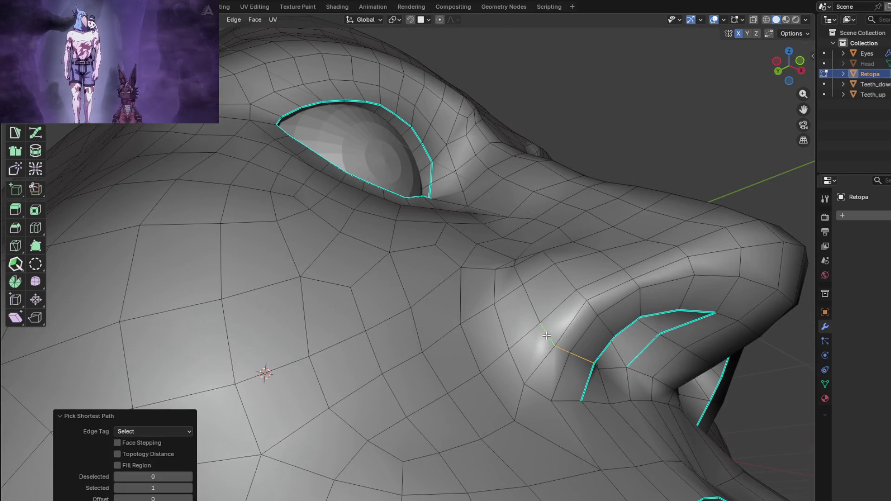
{"action": "left_click", "coordinate": [555, 367]}
{"action": "mouse_move", "coordinate": [548, 367]}
{"action": "middle_mouse_down"}
{"action": "mouse_move", "coordinate": [477, 358]}
{"action": "mouse_move", "coordinate": [536, 361]}
{"action": "mouse_move", "coordinate": [497, 359]}
{"action": "mouse_move", "coordinate": [524, 344]}
{"action": "mouse_move", "coordinate": [505, 337]}
{"action": "middle_mouse_up"}
{"action": "key", "text": "1"}
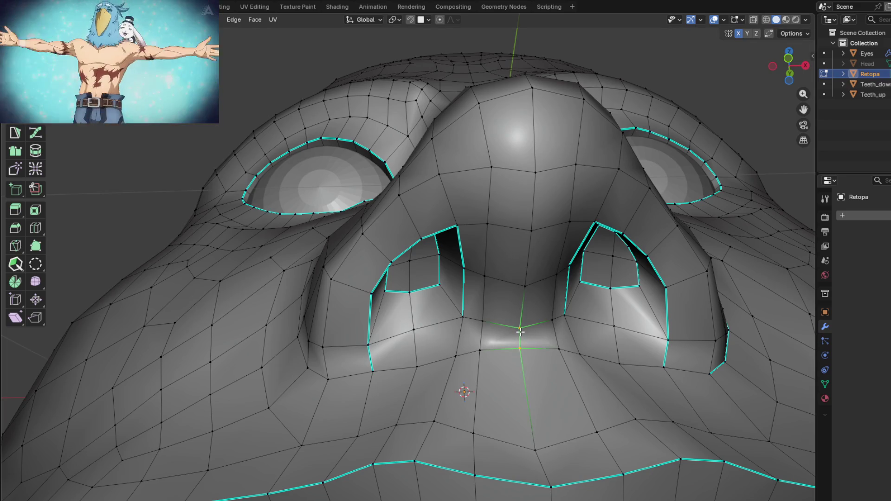
{"action": "mouse_move", "coordinate": [522, 326]}
{"action": "middle_mouse_down"}
{"action": "mouse_move", "coordinate": [548, 322]}
{"action": "mouse_move", "coordinate": [546, 362]}
{"action": "middle_mouse_up"}
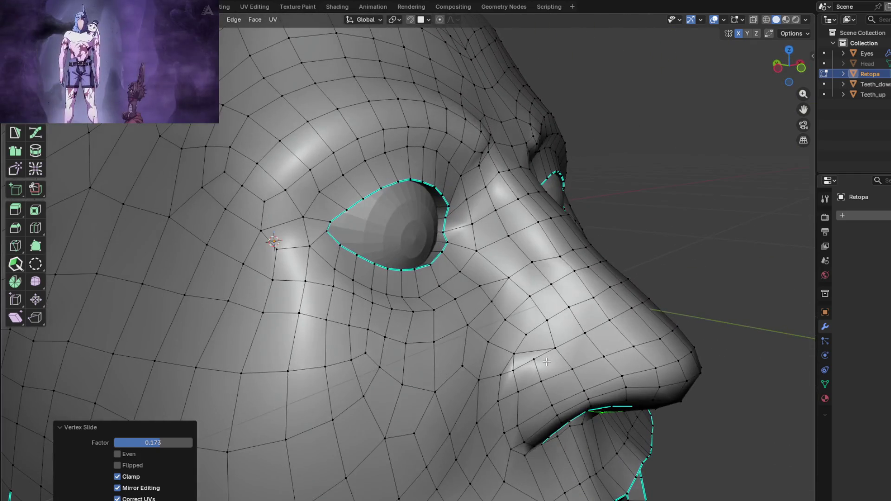
{"action": "scroll", "coordinate": [517, 297], "scroll_direction": "up", "scroll_amount": 3}
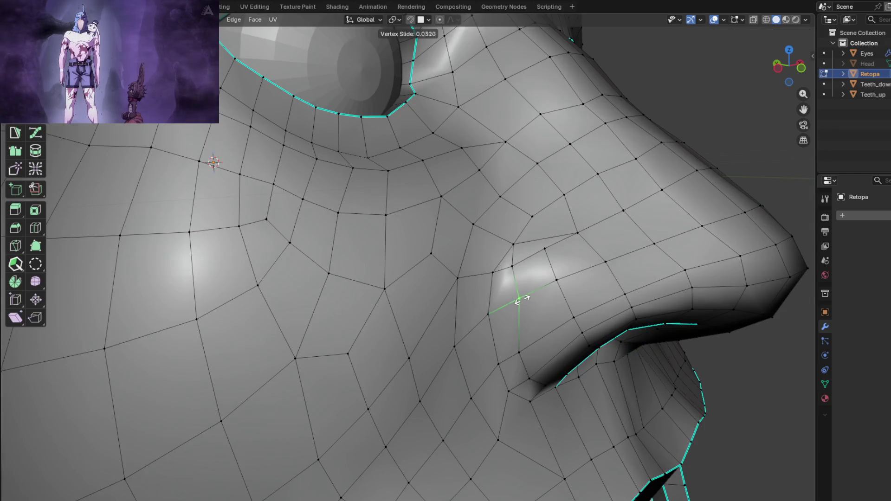
{"action": "scroll", "coordinate": [520, 306], "scroll_direction": "down", "scroll_amount": 5}
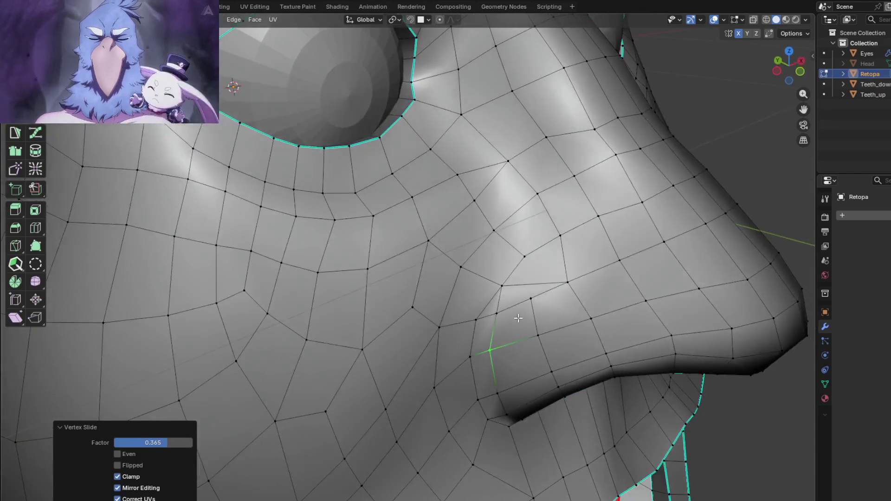
{"action": "scroll", "coordinate": [559, 291], "scroll_direction": "up", "scroll_amount": 2}
Shade the entire Retopa mesh smooth and review the nose from the front
{"action": "key", "text": "a"}
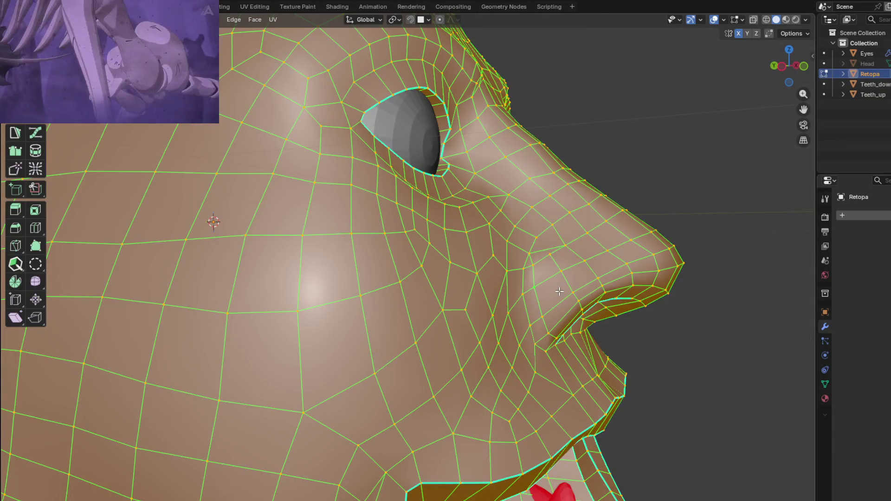
{"action": "right_click", "coordinate": [559, 291]}
{"action": "left_click", "coordinate": [603, 294]}
{"action": "key", "text": "Tab"}
{"action": "mouse_move", "coordinate": [544, 295]}
{"action": "middle_mouse_down"}
{"action": "mouse_move", "coordinate": [526, 267]}
{"action": "mouse_move", "coordinate": [502, 277]}
{"action": "mouse_move", "coordinate": [501, 322]}
{"action": "mouse_move", "coordinate": [488, 339]}
{"action": "mouse_move", "coordinate": [513, 294]}
{"action": "mouse_move", "coordinate": [481, 316]}
{"action": "mouse_move", "coordinate": [516, 316]}
{"action": "mouse_move", "coordinate": [479, 279]}
{"action": "mouse_move", "coordinate": [494, 284]}
{"action": "mouse_move", "coordinate": [463, 307]}
{"action": "mouse_move", "coordinate": [505, 270]}
{"action": "mouse_move", "coordinate": [549, 289]}
{"action": "mouse_move", "coordinate": [497, 310]}
{"action": "mouse_move", "coordinate": [499, 280]}
{"action": "mouse_move", "coordinate": [522, 266]}
{"action": "mouse_move", "coordinate": [569, 268]}
{"action": "mouse_move", "coordinate": [564, 233]}
{"action": "mouse_move", "coordinate": [537, 221]}
{"action": "mouse_move", "coordinate": [466, 271]}
{"action": "mouse_move", "coordinate": [484, 303]}
{"action": "mouse_move", "coordinate": [536, 300]}
{"action": "mouse_move", "coordinate": [599, 273]}
{"action": "mouse_move", "coordinate": [588, 266]}
{"action": "mouse_move", "coordinate": [608, 282]}
{"action": "mouse_move", "coordinate": [624, 264]}
{"action": "mouse_move", "coordinate": [648, 268]}
{"action": "mouse_move", "coordinate": [593, 297]}
{"action": "mouse_move", "coordinate": [513, 268]}
{"action": "mouse_move", "coordinate": [494, 283]}
{"action": "mouse_move", "coordinate": [528, 294]}
{"action": "mouse_move", "coordinate": [490, 253]}
{"action": "mouse_move", "coordinate": [497, 277]}
{"action": "mouse_move", "coordinate": [490, 195]}
{"action": "mouse_move", "coordinate": [528, 291]}
{"action": "mouse_move", "coordinate": [567, 304]}
{"action": "mouse_move", "coordinate": [556, 320]}
{"action": "mouse_move", "coordinate": [497, 306]}
{"action": "mouse_move", "coordinate": [516, 303]}
{"action": "mouse_move", "coordinate": [467, 277]}
{"action": "mouse_move", "coordinate": [495, 324]}
{"action": "mouse_move", "coordinate": [467, 334]}
{"action": "mouse_move", "coordinate": [509, 342]}
{"action": "middle_mouse_up"}
{"action": "scroll", "coordinate": [513, 294], "scroll_direction": "up", "scroll_amount": 3}
{"action": "key", "text": "Tab"}
{"action": "middle_click_drag", "start_coordinate": [530, 308], "coordinate": [488, 334]}
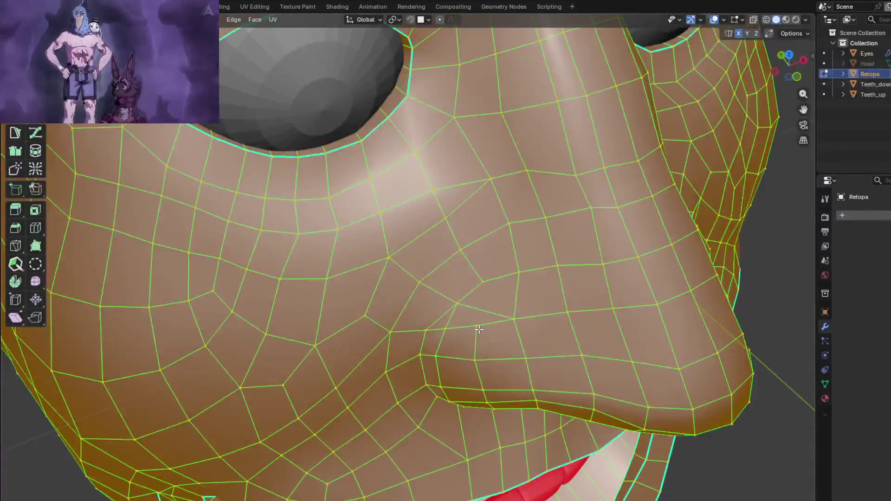
{"action": "left_click", "coordinate": [478, 327]}
{"action": "key", "text": "g"}
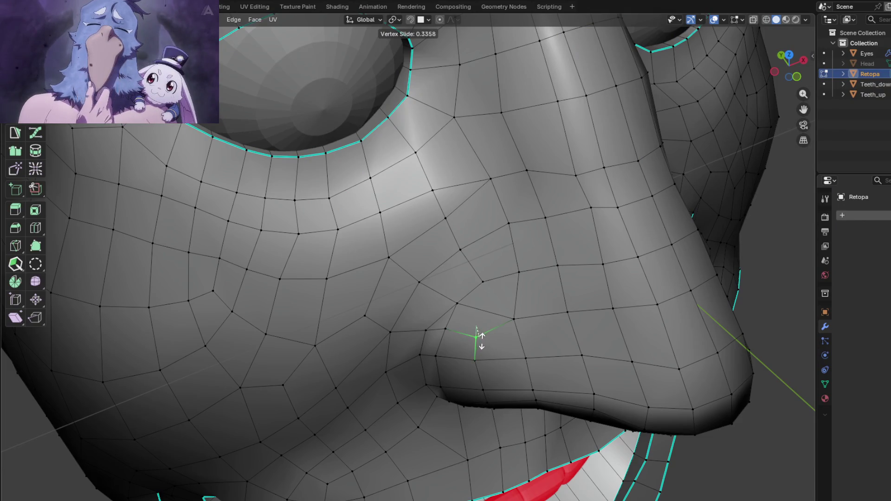
{"action": "mouse_move", "coordinate": [482, 335]}
{"action": "middle_mouse_down"}
{"action": "mouse_move", "coordinate": [504, 247]}
{"action": "mouse_move", "coordinate": [453, 325]}
{"action": "middle_mouse_up"}
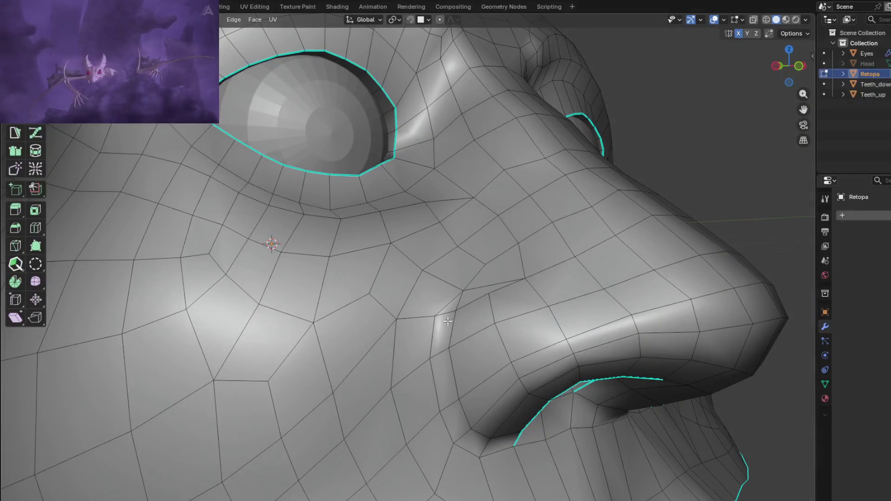
{"action": "mouse_move", "coordinate": [485, 350]}
{"action": "middle_mouse_down"}
{"action": "mouse_move", "coordinate": [450, 292]}
{"action": "mouse_move", "coordinate": [463, 302]}
{"action": "mouse_move", "coordinate": [421, 318]}
{"action": "mouse_move", "coordinate": [430, 369]}
{"action": "mouse_move", "coordinate": [530, 366]}
{"action": "mouse_move", "coordinate": [533, 354]}
{"action": "middle_mouse_up"}
{"action": "scroll", "coordinate": [476, 315], "scroll_direction": "up", "scroll_amount": 4}
{"action": "mouse_move", "coordinate": [476, 315]}
{"action": "middle_mouse_down"}
{"action": "mouse_move", "coordinate": [439, 274]}
{"action": "mouse_move", "coordinate": [483, 279]}
{"action": "mouse_move", "coordinate": [520, 263]}
{"action": "mouse_move", "coordinate": [523, 314]}
{"action": "mouse_move", "coordinate": [474, 328]}
{"action": "mouse_move", "coordinate": [450, 297]}
{"action": "mouse_move", "coordinate": [471, 290]}
{"action": "middle_mouse_up"}
{"action": "scroll", "coordinate": [468, 292], "scroll_direction": "up", "scroll_amount": 2}
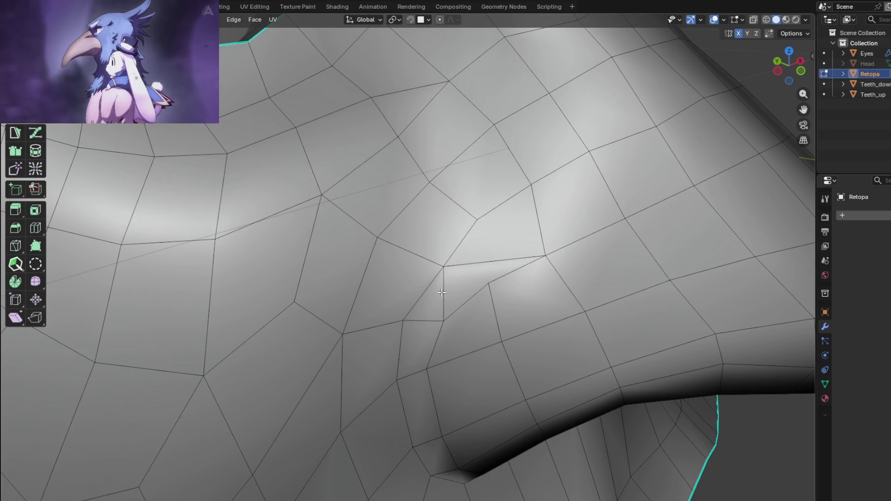
{"action": "mouse_move", "coordinate": [485, 274]}
{"action": "middle_mouse_down"}
{"action": "mouse_move", "coordinate": [540, 249]}
{"action": "mouse_move", "coordinate": [485, 305]}
{"action": "mouse_move", "coordinate": [491, 236]}
{"action": "mouse_move", "coordinate": [492, 293]}
{"action": "middle_mouse_up"}
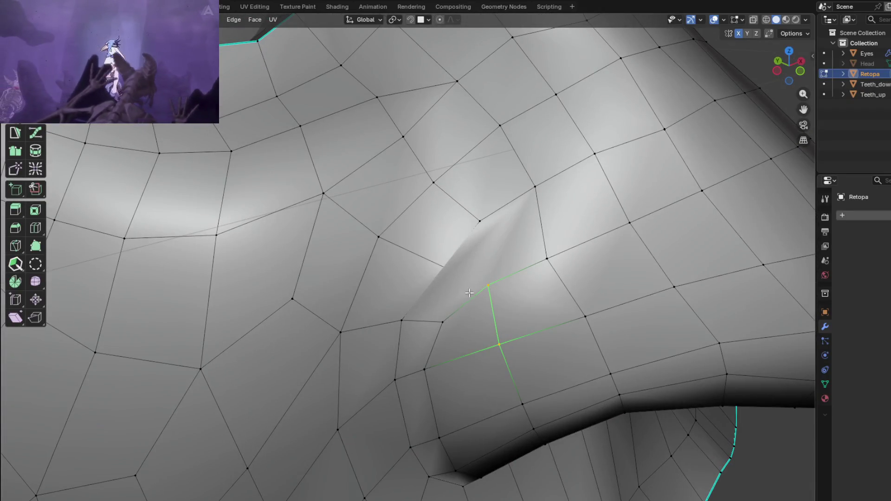
{"action": "scroll", "coordinate": [469, 292], "scroll_direction": "down", "scroll_amount": 3}
{"action": "scroll", "coordinate": [451, 269], "scroll_direction": "up", "scroll_amount": 3}
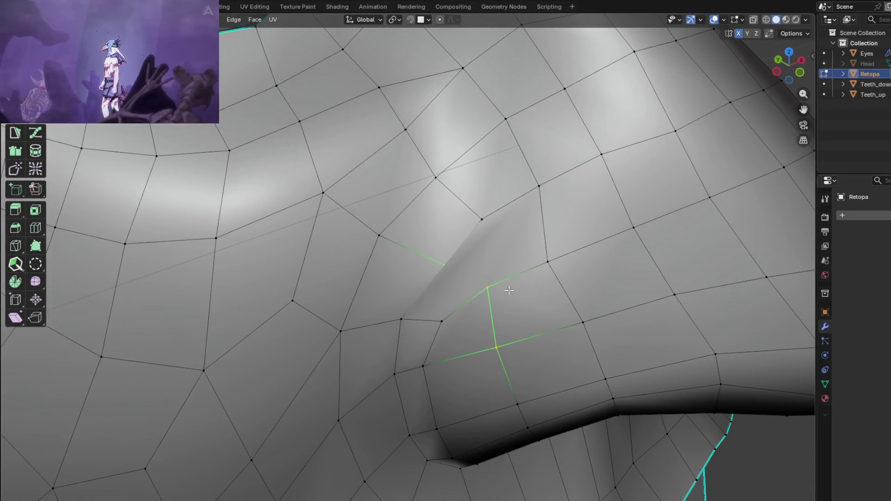
{"action": "middle_click_drag", "start_coordinate": [509, 290], "coordinate": [533, 302]}
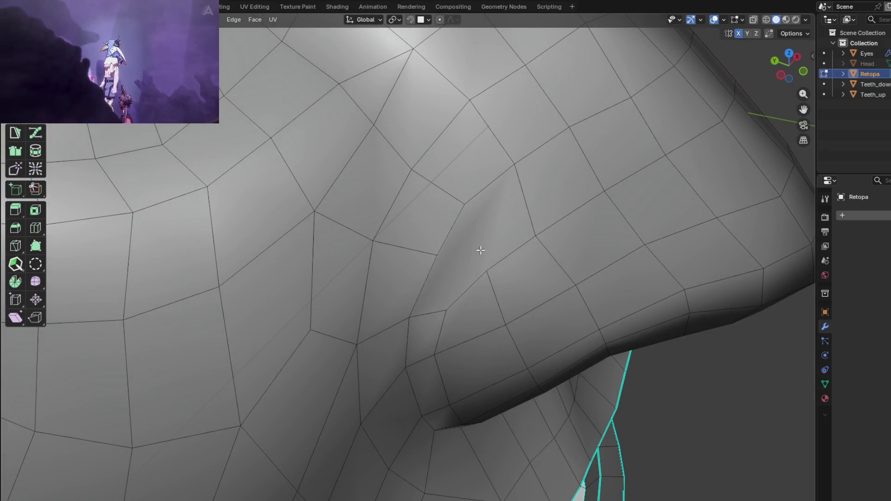
{"action": "left_click", "coordinate": [454, 261]}
Fill the nostril-cheek gap with a face, delete it, and inspect the resulting hole
{"action": "key", "text": "f"}
{"action": "left_click", "coordinate": [415, 241]}
{"action": "mouse_move", "coordinate": [414, 241]}
{"action": "middle_mouse_down"}
{"action": "mouse_move", "coordinate": [463, 252]}
{"action": "mouse_move", "coordinate": [450, 267]}
{"action": "middle_mouse_up"}
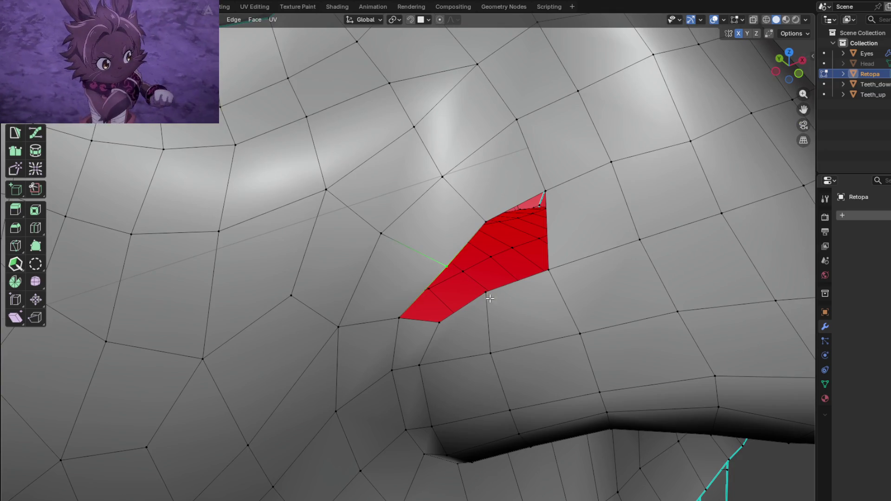
{"action": "mouse_move", "coordinate": [493, 299]}
{"action": "middle_mouse_down"}
{"action": "mouse_move", "coordinate": [533, 318]}
{"action": "mouse_move", "coordinate": [476, 310]}
{"action": "middle_mouse_up"}
{"action": "mouse_move", "coordinate": [454, 275]}
{"action": "middle_mouse_down"}
{"action": "mouse_move", "coordinate": [390, 252]}
{"action": "mouse_move", "coordinate": [441, 280]}
{"action": "mouse_move", "coordinate": [632, 235]}
{"action": "middle_mouse_up"}
{"action": "scroll", "coordinate": [632, 234], "scroll_direction": "up", "scroll_amount": 5}
{"action": "scroll", "coordinate": [633, 235], "scroll_direction": "down", "scroll_amount": 5}
{"action": "mouse_move", "coordinate": [694, 193]}
{"action": "middle_mouse_down"}
{"action": "mouse_move", "coordinate": [457, 268]}
{"action": "mouse_move", "coordinate": [475, 227]}
{"action": "mouse_move", "coordinate": [468, 279]}
{"action": "mouse_move", "coordinate": [486, 302]}
{"action": "mouse_move", "coordinate": [528, 270]}
{"action": "middle_mouse_up"}
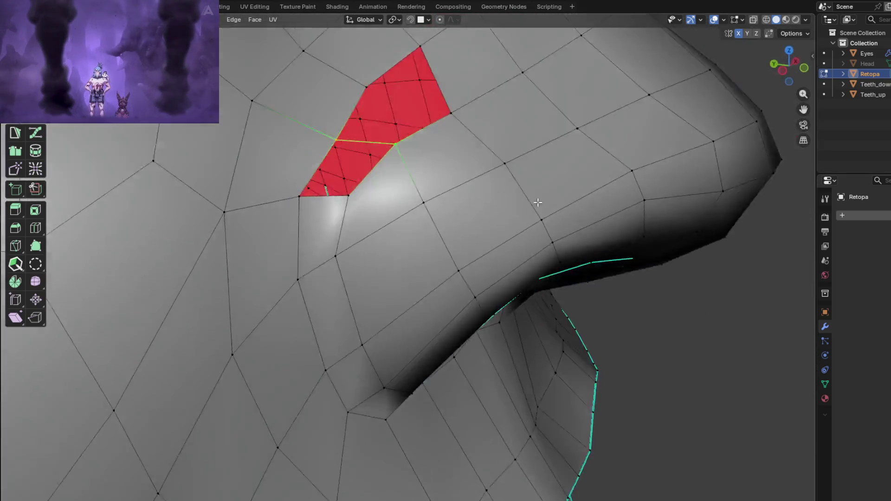
{"action": "mouse_move", "coordinate": [537, 202]}
{"action": "middle_mouse_down"}
{"action": "mouse_move", "coordinate": [541, 152]}
{"action": "mouse_move", "coordinate": [507, 149]}
{"action": "mouse_move", "coordinate": [494, 203]}
{"action": "middle_mouse_up"}
{"action": "mouse_move", "coordinate": [557, 212]}
{"action": "middle_mouse_down"}
{"action": "mouse_move", "coordinate": [548, 175]}
{"action": "mouse_move", "coordinate": [483, 167]}
{"action": "mouse_move", "coordinate": [493, 187]}
{"action": "mouse_move", "coordinate": [463, 278]}
{"action": "mouse_move", "coordinate": [501, 326]}
{"action": "mouse_move", "coordinate": [469, 255]}
{"action": "mouse_move", "coordinate": [508, 325]}
{"action": "mouse_move", "coordinate": [521, 328]}
{"action": "mouse_move", "coordinate": [455, 311]}
{"action": "mouse_move", "coordinate": [527, 314]}
{"action": "mouse_move", "coordinate": [482, 316]}
{"action": "middle_mouse_up"}
{"action": "scroll", "coordinate": [529, 356], "scroll_direction": "up", "scroll_amount": 2}
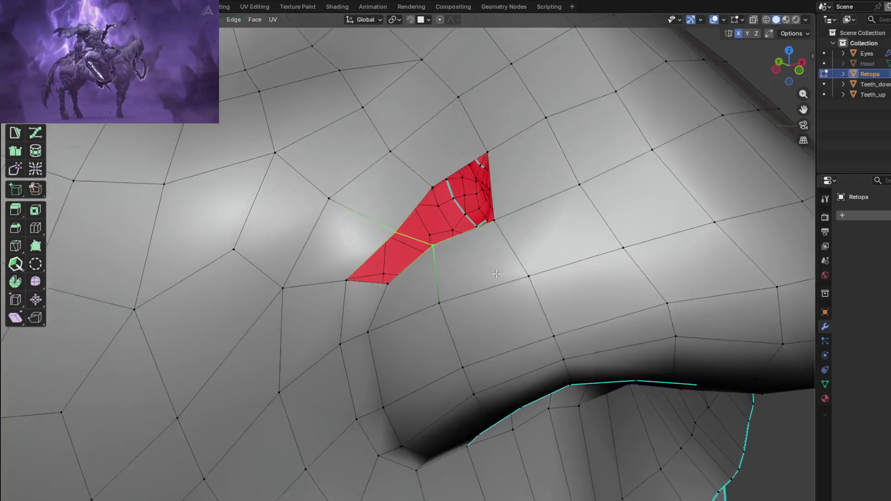
{"action": "scroll", "coordinate": [474, 254], "scroll_direction": "up", "scroll_amount": 1}
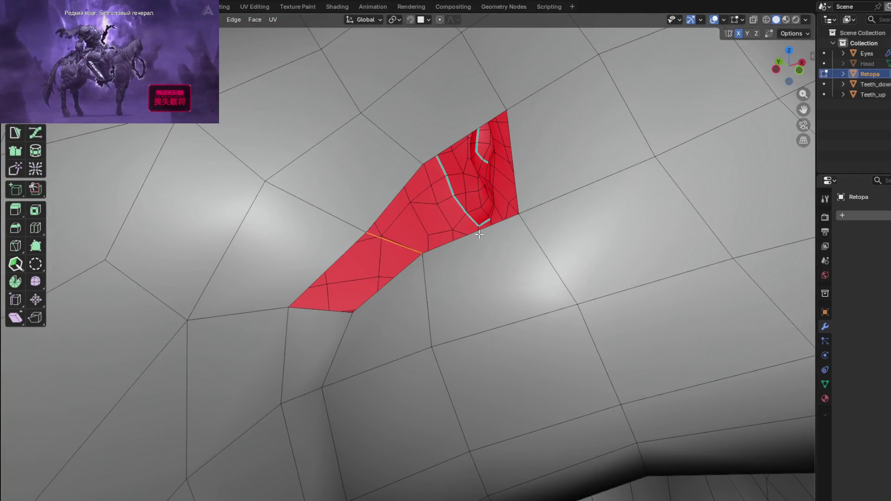
Subdivide two edges at the nostril junction to add midpoint vertices
{"action": "right_click", "coordinate": [479, 234]}
{"action": "left_click", "coordinate": [447, 241]}
{"action": "mouse_move", "coordinate": [519, 338]}
{"action": "middle_mouse_down", "text": "shift"}
{"action": "mouse_move", "coordinate": [472, 283]}
{"action": "mouse_move", "coordinate": [478, 246]}
{"action": "mouse_move", "coordinate": [517, 248]}
{"action": "mouse_move", "coordinate": [527, 279]}
{"action": "mouse_move", "coordinate": [503, 258]}
{"action": "mouse_move", "coordinate": [489, 264]}
{"action": "middle_mouse_up", "text": "shift"}
{"action": "right_click", "coordinate": [451, 224]}
{"action": "left_click", "coordinate": [447, 222]}
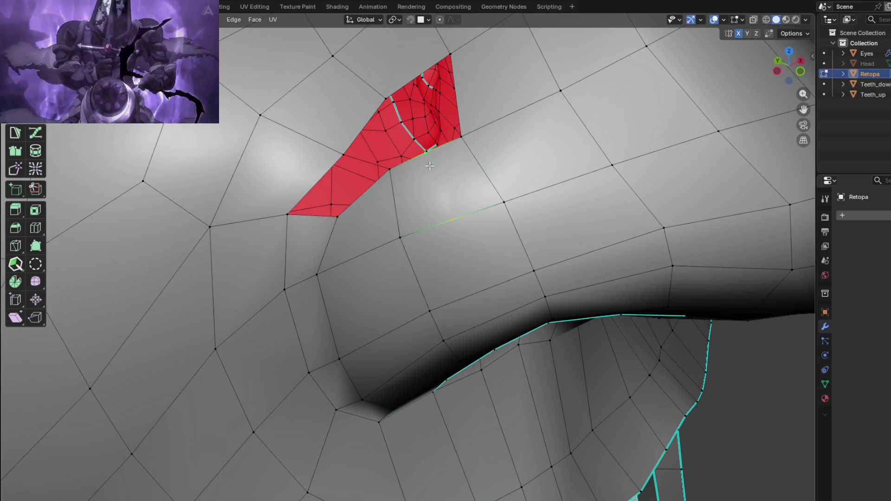
{"action": "mouse_move", "coordinate": [442, 179]}
{"action": "middle_mouse_down"}
{"action": "mouse_move", "coordinate": [487, 225]}
{"action": "mouse_move", "coordinate": [483, 232]}
{"action": "middle_mouse_up"}
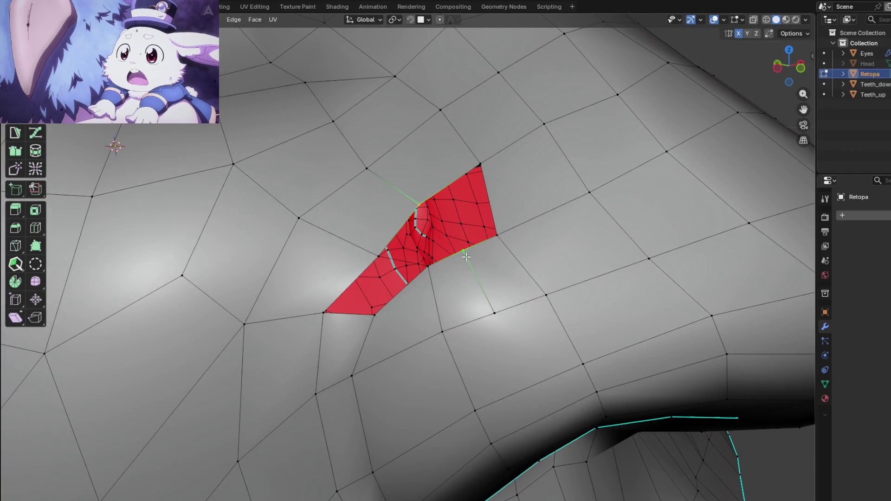
{"action": "middle_click_drag", "start_coordinate": [469, 259], "coordinate": [398, 302]}
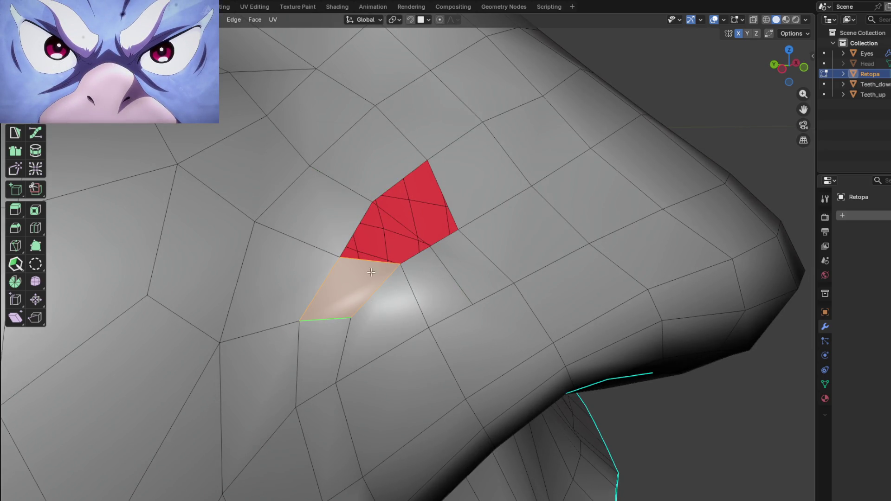
{"action": "middle_click_drag", "start_coordinate": [370, 262], "coordinate": [346, 266]}
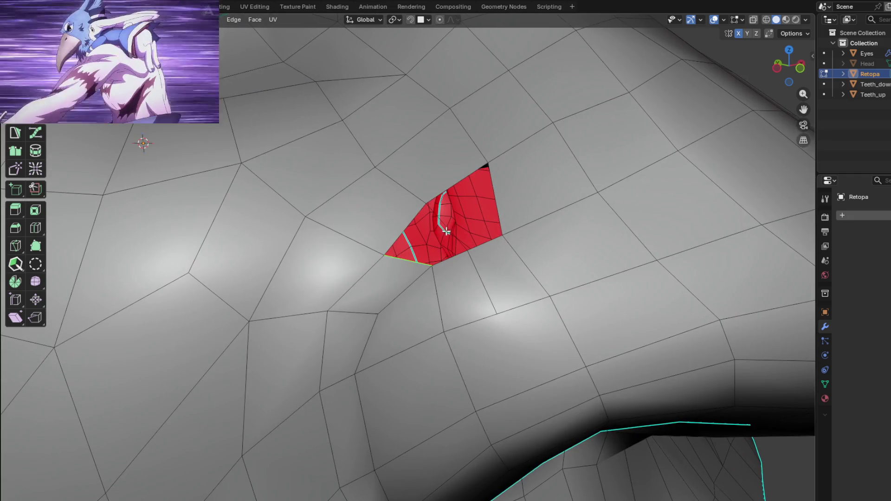
{"action": "scroll", "coordinate": [465, 270], "scroll_direction": "down", "scroll_amount": 5}
{"action": "scroll", "coordinate": [458, 269], "scroll_direction": "up", "scroll_amount": 5}
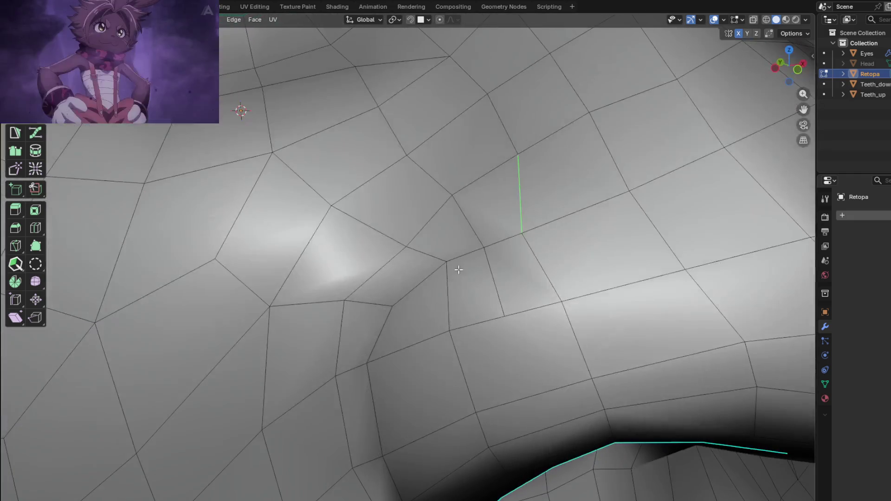
Review the nose side above the nostril wing from several angles
{"action": "middle_click_drag", "start_coordinate": [542, 350], "coordinate": [458, 166], "text": "shift"}
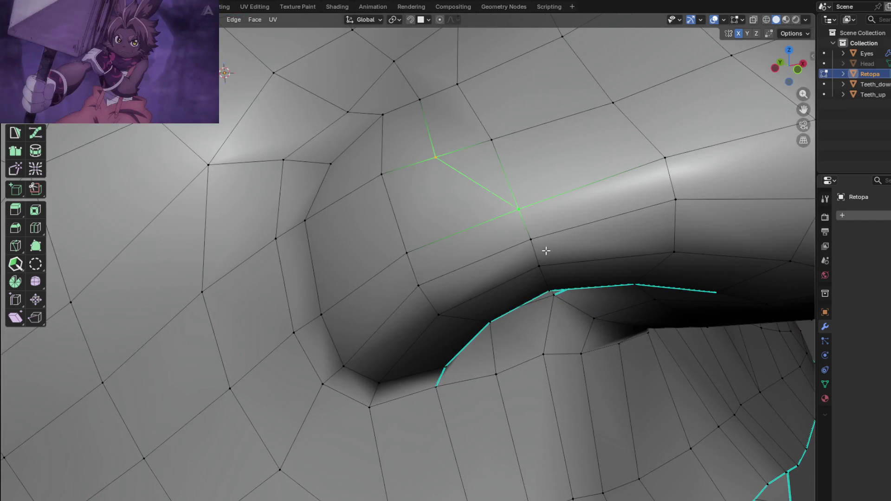
{"action": "scroll", "coordinate": [546, 250], "scroll_direction": "down", "scroll_amount": 3}
{"action": "mouse_move", "coordinate": [478, 190]}
{"action": "middle_mouse_down"}
{"action": "mouse_move", "coordinate": [515, 330]}
{"action": "mouse_move", "coordinate": [477, 324]}
{"action": "mouse_move", "coordinate": [513, 294]}
{"action": "mouse_move", "coordinate": [477, 288]}
{"action": "middle_mouse_up"}
{"action": "scroll", "coordinate": [518, 337], "scroll_direction": "up", "scroll_amount": 3}
{"action": "scroll", "coordinate": [519, 338], "scroll_direction": "down", "scroll_amount": 3}
{"action": "scroll", "coordinate": [487, 282], "scroll_direction": "up", "scroll_amount": 3}
{"action": "scroll", "coordinate": [436, 302], "scroll_direction": "down", "scroll_amount": 3}
{"action": "mouse_move", "coordinate": [453, 203]}
{"action": "middle_mouse_down"}
{"action": "mouse_move", "coordinate": [533, 285]}
{"action": "mouse_move", "coordinate": [407, 294]}
{"action": "mouse_move", "coordinate": [440, 301]}
{"action": "mouse_move", "coordinate": [464, 294]}
{"action": "mouse_move", "coordinate": [451, 287]}
{"action": "mouse_move", "coordinate": [502, 279]}
{"action": "mouse_move", "coordinate": [489, 347]}
{"action": "middle_mouse_up"}
{"action": "scroll", "coordinate": [407, 293], "scroll_direction": "up", "scroll_amount": 3}
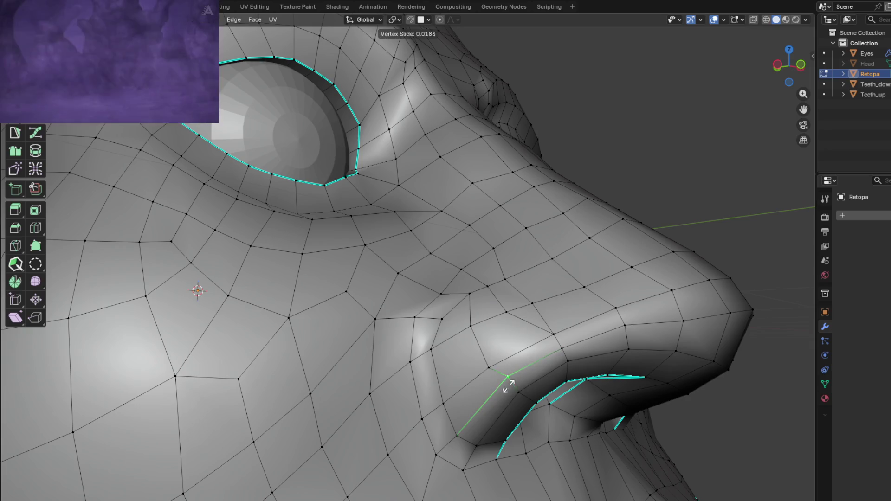
{"action": "mouse_move", "coordinate": [506, 334]}
{"action": "middle_mouse_down"}
{"action": "mouse_move", "coordinate": [394, 302]}
{"action": "mouse_move", "coordinate": [314, 302]}
{"action": "mouse_move", "coordinate": [391, 276]}
{"action": "mouse_move", "coordinate": [496, 333]}
{"action": "middle_mouse_up"}
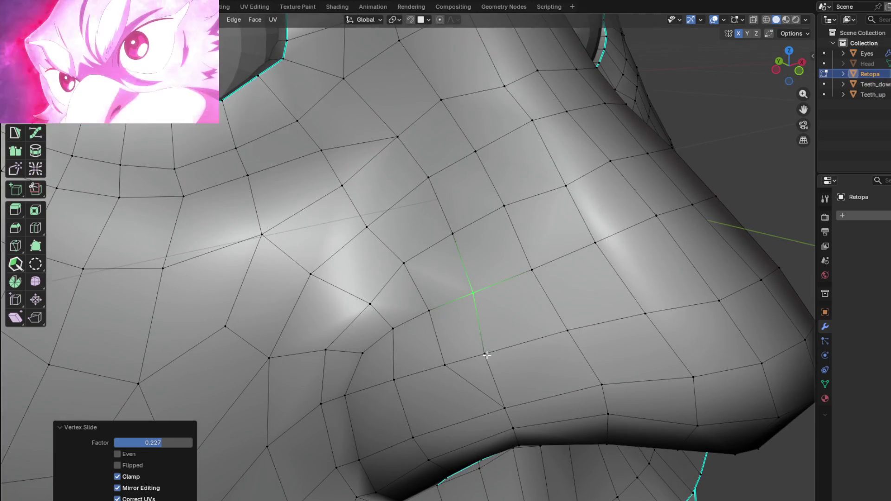
{"action": "middle_click_drag", "start_coordinate": [467, 367], "coordinate": [481, 245], "text": "shift"}
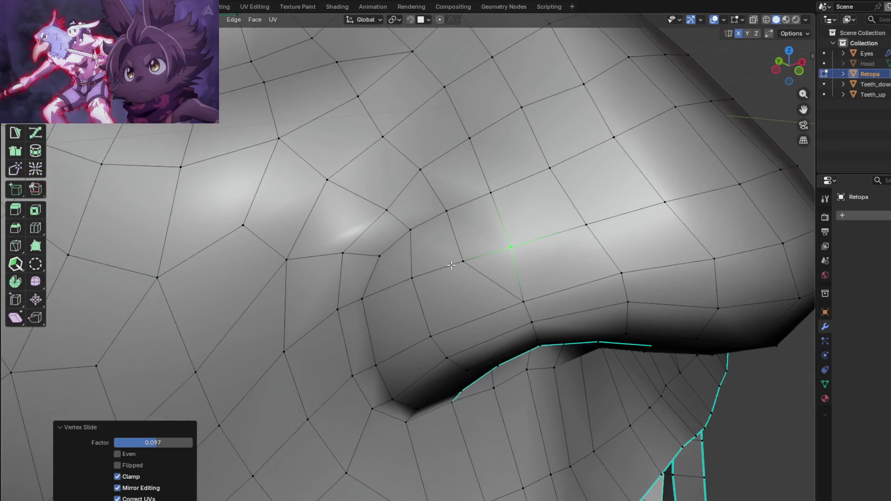
{"action": "middle_click_drag", "start_coordinate": [474, 244], "coordinate": [469, 172]}
Select the whole retopo mesh, average its normals by face area, and preview the shading in Object Mode
{"action": "key", "text": "a"}
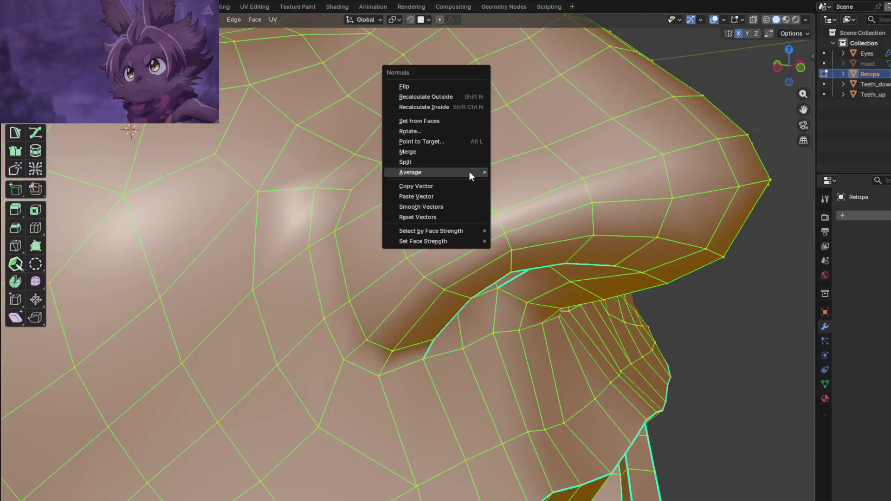
{"action": "mouse_move", "coordinate": [443, 172]}
{"action": "left_click", "coordinate": [507, 181]}
{"action": "key", "text": "Tab"}
{"action": "scroll", "coordinate": [506, 185], "scroll_direction": "up", "scroll_amount": 5}
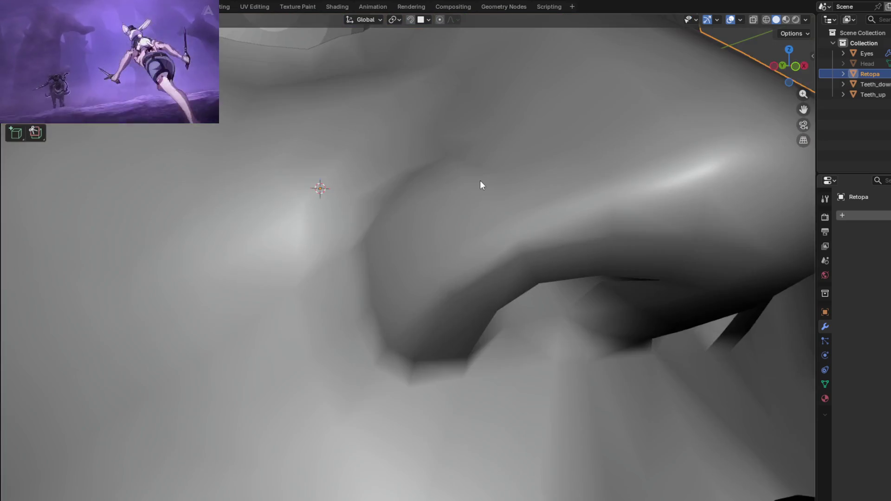
{"action": "scroll", "coordinate": [533, 221], "scroll_direction": "down", "scroll_amount": 5}
{"action": "mouse_move", "coordinate": [555, 225]}
{"action": "middle_mouse_down"}
{"action": "mouse_move", "coordinate": [525, 294]}
{"action": "mouse_move", "coordinate": [541, 322]}
{"action": "mouse_move", "coordinate": [507, 249]}
{"action": "mouse_move", "coordinate": [513, 235]}
{"action": "mouse_move", "coordinate": [561, 281]}
{"action": "mouse_move", "coordinate": [542, 277]}
{"action": "middle_mouse_up"}
{"action": "scroll", "coordinate": [541, 320], "scroll_direction": "up", "scroll_amount": 2}
{"action": "scroll", "coordinate": [533, 313], "scroll_direction": "down", "scroll_amount": 3}
{"action": "key", "text": "Tab"}
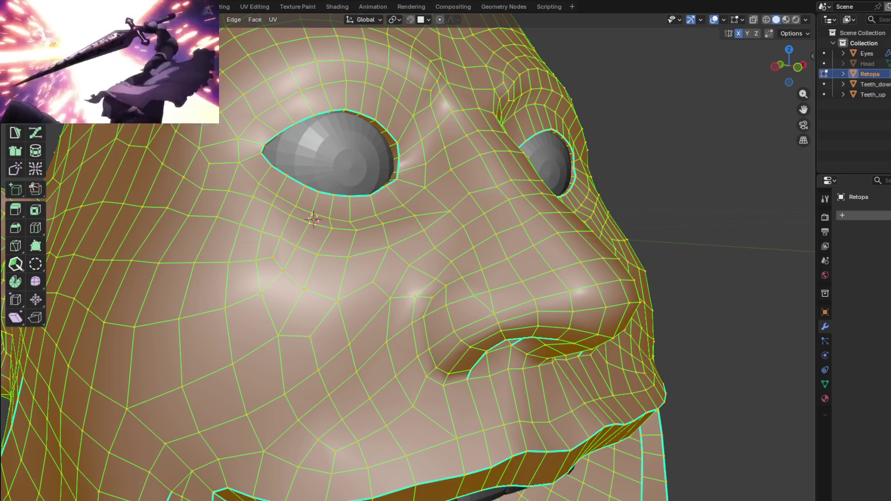
Symmetrize the retopo mesh from -X to +X
{"action": "left_click", "coordinate": [188, 20]}
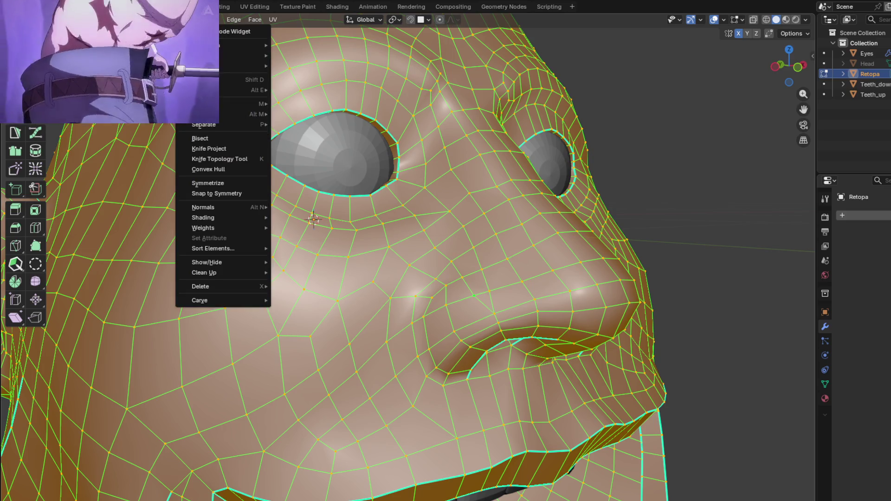
{"action": "left_click", "coordinate": [222, 182]}
{"action": "mouse_move", "coordinate": [297, 218]}
{"action": "middle_mouse_down"}
{"action": "mouse_move", "coordinate": [341, 233]}
{"action": "mouse_move", "coordinate": [377, 279]}
{"action": "mouse_move", "coordinate": [443, 277]}
{"action": "middle_mouse_up"}
{"action": "scroll", "coordinate": [353, 255], "scroll_direction": "down", "scroll_amount": 2}
{"action": "scroll", "coordinate": [361, 267], "scroll_direction": "up", "scroll_amount": 5}
{"action": "scroll", "coordinate": [361, 267], "scroll_direction": "down", "scroll_amount": 3}
{"action": "scroll", "coordinate": [377, 279], "scroll_direction": "up", "scroll_amount": 3}
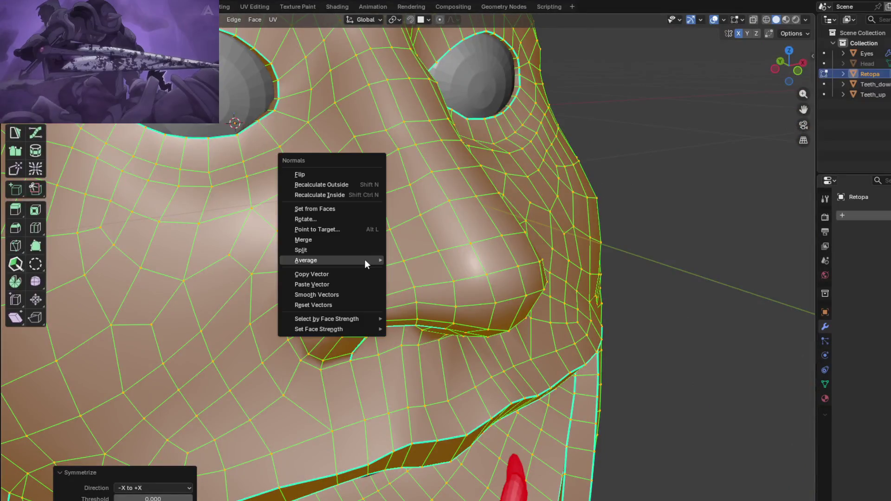
Average the normals by face area again and inspect the nose, nostrils and teeth in Object Mode
{"action": "mouse_move", "coordinate": [364, 260]}
{"action": "left_click", "coordinate": [427, 271]}
{"action": "key", "text": "Tab"}
{"action": "scroll", "coordinate": [401, 279], "scroll_direction": "down", "scroll_amount": 3}
{"action": "mouse_move", "coordinate": [401, 279]}
{"action": "middle_mouse_down"}
{"action": "mouse_move", "coordinate": [360, 255]}
{"action": "mouse_move", "coordinate": [446, 225]}
{"action": "mouse_move", "coordinate": [428, 209]}
{"action": "mouse_move", "coordinate": [486, 282]}
{"action": "middle_mouse_up"}
{"action": "scroll", "coordinate": [486, 282], "scroll_direction": "up", "scroll_amount": 3}
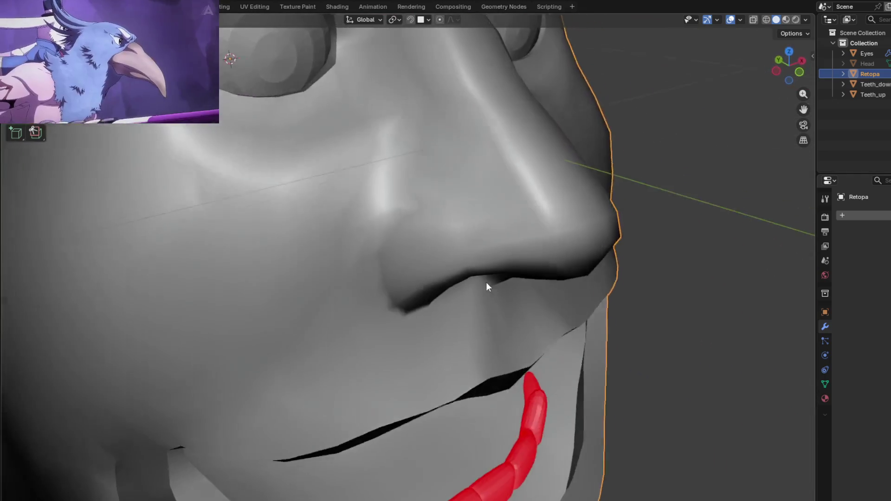
{"action": "scroll", "coordinate": [486, 282], "scroll_direction": "down", "scroll_amount": 3}
{"action": "mouse_move", "coordinate": [507, 252]}
{"action": "middle_mouse_down"}
{"action": "mouse_move", "coordinate": [480, 233]}
{"action": "mouse_move", "coordinate": [461, 193]}
{"action": "mouse_move", "coordinate": [417, 195]}
{"action": "mouse_move", "coordinate": [400, 208]}
{"action": "mouse_move", "coordinate": [410, 198]}
{"action": "mouse_move", "coordinate": [421, 247]}
{"action": "mouse_move", "coordinate": [391, 224]}
{"action": "mouse_move", "coordinate": [395, 238]}
{"action": "mouse_move", "coordinate": [453, 260]}
{"action": "mouse_move", "coordinate": [511, 255]}
{"action": "mouse_move", "coordinate": [490, 220]}
{"action": "mouse_move", "coordinate": [469, 219]}
{"action": "mouse_move", "coordinate": [491, 228]}
{"action": "mouse_move", "coordinate": [456, 214]}
{"action": "mouse_move", "coordinate": [436, 192]}
{"action": "mouse_move", "coordinate": [470, 237]}
{"action": "mouse_move", "coordinate": [402, 200]}
{"action": "mouse_move", "coordinate": [370, 209]}
{"action": "mouse_move", "coordinate": [418, 242]}
{"action": "mouse_move", "coordinate": [377, 258]}
{"action": "mouse_move", "coordinate": [474, 247]}
{"action": "mouse_move", "coordinate": [429, 191]}
{"action": "mouse_move", "coordinate": [469, 232]}
{"action": "middle_mouse_up"}
{"action": "scroll", "coordinate": [391, 223], "scroll_direction": "down", "scroll_amount": 3}
{"action": "scroll", "coordinate": [491, 220], "scroll_direction": "up", "scroll_amount": 3}
{"action": "scroll", "coordinate": [491, 219], "scroll_direction": "down", "scroll_amount": 3}
{"action": "scroll", "coordinate": [424, 238], "scroll_direction": "up", "scroll_amount": 5}
{"action": "scroll", "coordinate": [439, 221], "scroll_direction": "down", "scroll_amount": 3}
{"action": "scroll", "coordinate": [402, 200], "scroll_direction": "up", "scroll_amount": 3}
{"action": "scroll", "coordinate": [387, 225], "scroll_direction": "up", "scroll_amount": 4}
Toggle between Edit and Object Mode to compare the wireframe with the smoothed nose shading
{"action": "key", "text": "Tab"}
{"action": "scroll", "coordinate": [448, 255], "scroll_direction": "down", "scroll_amount": 4}
{"action": "key", "text": "Tab"}
{"action": "scroll", "coordinate": [477, 241], "scroll_direction": "up", "scroll_amount": 3}
{"action": "scroll", "coordinate": [509, 239], "scroll_direction": "up", "scroll_amount": 3}
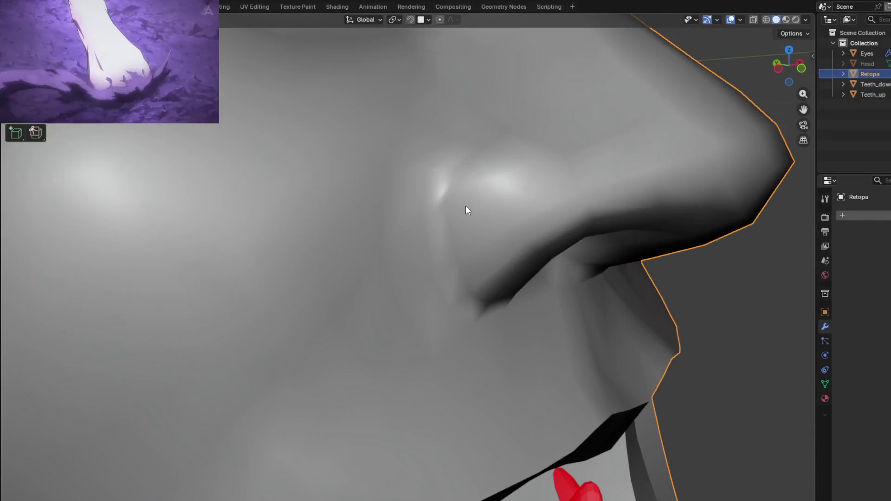
{"action": "key", "text": "Tab"}
{"action": "key", "text": "Tab"}
{"action": "key", "text": "Tab"}
Orbit out to a three-quarter view of the whole head and bring up the Viewport Shading options
{"action": "mouse_move", "coordinate": [518, 282]}
{"action": "middle_mouse_down"}
{"action": "mouse_move", "coordinate": [513, 238]}
{"action": "mouse_move", "coordinate": [513, 280]}
{"action": "mouse_move", "coordinate": [435, 226]}
{"action": "mouse_move", "coordinate": [412, 229]}
{"action": "mouse_move", "coordinate": [451, 227]}
{"action": "middle_mouse_up"}
{"action": "key", "text": "Tab"}
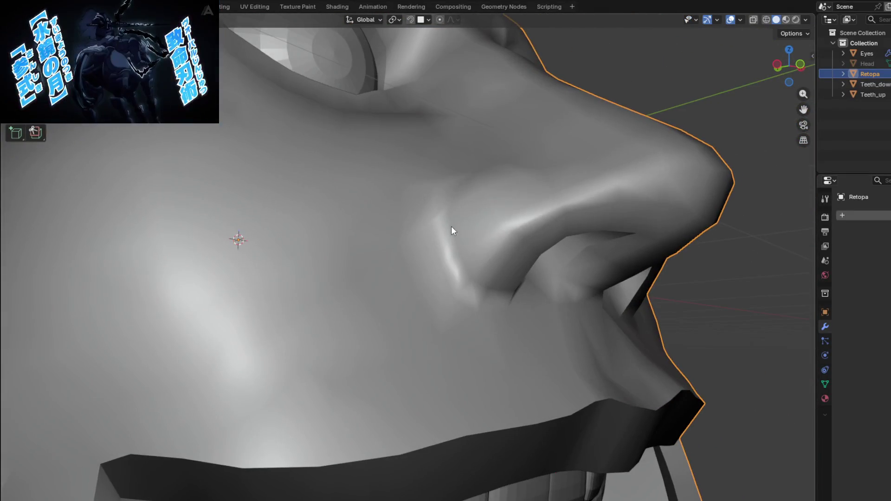
{"action": "mouse_move", "coordinate": [414, 259]}
{"action": "middle_mouse_down"}
{"action": "mouse_move", "coordinate": [449, 234]}
{"action": "mouse_move", "coordinate": [448, 244]}
{"action": "middle_mouse_up"}
{"action": "scroll", "coordinate": [474, 247], "scroll_direction": "down", "scroll_amount": 5}
{"action": "mouse_move", "coordinate": [441, 295]}
{"action": "middle_mouse_down"}
{"action": "mouse_move", "coordinate": [475, 300]}
{"action": "mouse_move", "coordinate": [517, 277]}
{"action": "mouse_move", "coordinate": [509, 265]}
{"action": "mouse_move", "coordinate": [433, 289]}
{"action": "mouse_move", "coordinate": [513, 284]}
{"action": "mouse_move", "coordinate": [474, 245]}
{"action": "middle_mouse_up"}
{"action": "scroll", "coordinate": [461, 280], "scroll_direction": "down", "scroll_amount": 3}
{"action": "scroll", "coordinate": [474, 245], "scroll_direction": "up", "scroll_amount": 3}
{"action": "left_click", "coordinate": [805, 20]}
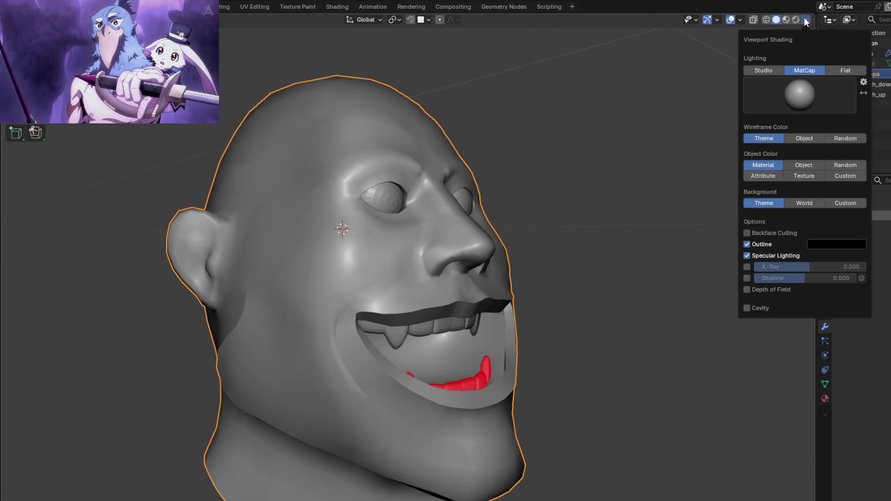
Switch the head to a lighter MatCap and orbit from the front to the left side profile
{"action": "left_click", "coordinate": [791, 99]}
{"action": "left_click", "coordinate": [617, 130]}
{"action": "mouse_move", "coordinate": [450, 225]}
{"action": "middle_mouse_down"}
{"action": "mouse_move", "coordinate": [481, 259]}
{"action": "mouse_move", "coordinate": [455, 254]}
{"action": "mouse_move", "coordinate": [456, 232]}
{"action": "mouse_move", "coordinate": [481, 265]}
{"action": "mouse_move", "coordinate": [508, 274]}
{"action": "mouse_move", "coordinate": [461, 280]}
{"action": "mouse_move", "coordinate": [438, 241]}
{"action": "mouse_move", "coordinate": [439, 219]}
{"action": "mouse_move", "coordinate": [520, 286]}
{"action": "mouse_move", "coordinate": [453, 255]}
{"action": "mouse_move", "coordinate": [399, 264]}
{"action": "mouse_move", "coordinate": [371, 240]}
{"action": "mouse_move", "coordinate": [380, 249]}
{"action": "mouse_move", "coordinate": [469, 258]}
{"action": "mouse_move", "coordinate": [497, 209]}
{"action": "mouse_move", "coordinate": [503, 165]}
{"action": "mouse_move", "coordinate": [550, 201]}
{"action": "mouse_move", "coordinate": [656, 248]}
{"action": "mouse_move", "coordinate": [639, 269]}
{"action": "mouse_move", "coordinate": [676, 290]}
{"action": "mouse_move", "coordinate": [386, 278]}
{"action": "mouse_move", "coordinate": [434, 256]}
{"action": "mouse_move", "coordinate": [554, 277]}
{"action": "mouse_move", "coordinate": [591, 312]}
{"action": "mouse_move", "coordinate": [589, 347]}
{"action": "mouse_move", "coordinate": [646, 306]}
{"action": "mouse_move", "coordinate": [661, 262]}
{"action": "mouse_move", "coordinate": [627, 230]}
{"action": "mouse_move", "coordinate": [599, 236]}
{"action": "mouse_move", "coordinate": [627, 254]}
{"action": "mouse_move", "coordinate": [658, 250]}
{"action": "middle_mouse_up"}
{"action": "scroll", "coordinate": [431, 147], "scroll_direction": "up", "scroll_amount": 5}
{"action": "mouse_move", "coordinate": [432, 148]}
{"action": "middle_mouse_down"}
{"action": "mouse_move", "coordinate": [401, 225]}
{"action": "mouse_move", "coordinate": [574, 248]}
{"action": "mouse_move", "coordinate": [628, 278]}
{"action": "mouse_move", "coordinate": [625, 299]}
{"action": "mouse_move", "coordinate": [551, 304]}
{"action": "mouse_move", "coordinate": [498, 265]}
{"action": "mouse_move", "coordinate": [535, 226]}
{"action": "mouse_move", "coordinate": [601, 229]}
{"action": "mouse_move", "coordinate": [627, 247]}
{"action": "mouse_move", "coordinate": [575, 282]}
{"action": "mouse_move", "coordinate": [571, 256]}
{"action": "mouse_move", "coordinate": [551, 284]}
{"action": "mouse_move", "coordinate": [592, 291]}
{"action": "mouse_move", "coordinate": [324, 234]}
{"action": "middle_mouse_up"}
{"action": "mouse_move", "coordinate": [391, 244]}
{"action": "middle_mouse_down"}
{"action": "mouse_move", "coordinate": [429, 207]}
{"action": "mouse_move", "coordinate": [439, 183]}
{"action": "mouse_move", "coordinate": [390, 223]}
{"action": "mouse_move", "coordinate": [431, 224]}
{"action": "mouse_move", "coordinate": [493, 258]}
{"action": "mouse_move", "coordinate": [460, 251]}
{"action": "mouse_move", "coordinate": [457, 284]}
{"action": "mouse_move", "coordinate": [484, 274]}
{"action": "mouse_move", "coordinate": [481, 281]}
{"action": "mouse_move", "coordinate": [497, 297]}
{"action": "mouse_move", "coordinate": [472, 281]}
{"action": "mouse_move", "coordinate": [491, 299]}
{"action": "mouse_move", "coordinate": [522, 269]}
{"action": "mouse_move", "coordinate": [515, 224]}
{"action": "mouse_move", "coordinate": [542, 278]}
{"action": "mouse_move", "coordinate": [530, 311]}
{"action": "middle_mouse_up"}
{"action": "scroll", "coordinate": [460, 251], "scroll_direction": "up", "scroll_amount": 5}
In Edit Mode, reduce the selection to a single vertex, then return to Object Mode for a nose profile
{"action": "key", "text": "Tab"}
{"action": "left_click", "coordinate": [437, 277]}
{"action": "scroll", "coordinate": [482, 282], "scroll_direction": "down", "scroll_amount": 3}
{"action": "key", "text": "Tab"}
{"action": "scroll", "coordinate": [497, 285], "scroll_direction": "up", "scroll_amount": 3}
{"action": "mouse_move", "coordinate": [457, 279]}
{"action": "middle_mouse_down"}
{"action": "mouse_move", "coordinate": [424, 299]}
{"action": "mouse_move", "coordinate": [497, 334]}
{"action": "mouse_move", "coordinate": [541, 322]}
{"action": "mouse_move", "coordinate": [551, 310]}
{"action": "mouse_move", "coordinate": [541, 283]}
{"action": "mouse_move", "coordinate": [442, 284]}
{"action": "mouse_move", "coordinate": [465, 210]}
{"action": "mouse_move", "coordinate": [454, 272]}
{"action": "mouse_move", "coordinate": [408, 247]}
{"action": "mouse_move", "coordinate": [475, 256]}
{"action": "mouse_move", "coordinate": [455, 209]}
{"action": "mouse_move", "coordinate": [473, 270]}
{"action": "mouse_move", "coordinate": [462, 263]}
{"action": "mouse_move", "coordinate": [457, 306]}
{"action": "mouse_move", "coordinate": [447, 277]}
{"action": "mouse_move", "coordinate": [371, 277]}
{"action": "mouse_move", "coordinate": [374, 221]}
{"action": "mouse_move", "coordinate": [493, 278]}
{"action": "mouse_move", "coordinate": [464, 259]}
{"action": "mouse_move", "coordinate": [497, 241]}
{"action": "mouse_move", "coordinate": [446, 268]}
{"action": "mouse_move", "coordinate": [499, 299]}
{"action": "mouse_move", "coordinate": [466, 259]}
{"action": "mouse_move", "coordinate": [457, 285]}
{"action": "mouse_move", "coordinate": [597, 232]}
{"action": "mouse_move", "coordinate": [540, 261]}
{"action": "middle_mouse_up"}
Select the brow and eye face loops in Edit Mode, then return to Object Mode
{"action": "key", "text": "Tab"}
{"action": "left_click", "coordinate": [464, 259], "text": "alt"}
{"action": "left_click", "coordinate": [522, 323], "text": "alt"}
{"action": "left_click", "coordinate": [471, 246], "text": "alt"}
{"action": "scroll", "coordinate": [540, 262], "scroll_direction": "down", "scroll_amount": 6}
{"action": "key", "text": "Tab"}
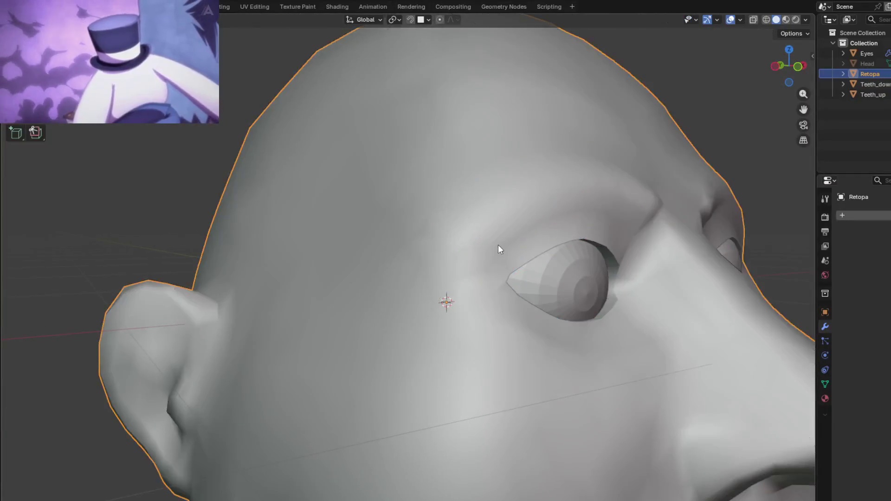
{"action": "mouse_move", "coordinate": [494, 232]}
{"action": "middle_mouse_down"}
{"action": "mouse_move", "coordinate": [521, 291]}
{"action": "mouse_move", "coordinate": [676, 297]}
{"action": "mouse_move", "coordinate": [597, 323]}
{"action": "mouse_move", "coordinate": [537, 223]}
{"action": "mouse_move", "coordinate": [530, 182]}
{"action": "mouse_move", "coordinate": [608, 231]}
{"action": "mouse_move", "coordinate": [656, 220]}
{"action": "mouse_move", "coordinate": [589, 234]}
{"action": "mouse_move", "coordinate": [598, 194]}
{"action": "mouse_move", "coordinate": [548, 238]}
{"action": "mouse_move", "coordinate": [561, 250]}
{"action": "mouse_move", "coordinate": [514, 305]}
{"action": "mouse_move", "coordinate": [552, 264]}
{"action": "mouse_move", "coordinate": [579, 277]}
{"action": "mouse_move", "coordinate": [596, 228]}
{"action": "mouse_move", "coordinate": [607, 314]}
{"action": "mouse_move", "coordinate": [579, 329]}
{"action": "mouse_move", "coordinate": [524, 241]}
{"action": "mouse_move", "coordinate": [486, 266]}
{"action": "mouse_move", "coordinate": [457, 255]}
{"action": "mouse_move", "coordinate": [463, 219]}
{"action": "mouse_move", "coordinate": [437, 224]}
{"action": "mouse_move", "coordinate": [440, 242]}
{"action": "mouse_move", "coordinate": [527, 241]}
{"action": "mouse_move", "coordinate": [522, 225]}
{"action": "mouse_move", "coordinate": [525, 242]}
{"action": "mouse_move", "coordinate": [403, 246]}
{"action": "mouse_move", "coordinate": [453, 224]}
{"action": "mouse_move", "coordinate": [411, 246]}
{"action": "mouse_move", "coordinate": [550, 240]}
{"action": "middle_mouse_up"}
{"action": "scroll", "coordinate": [537, 227], "scroll_direction": "down", "scroll_amount": 4}
Toggle Edit Mode once more and finish on a straight-on front view of the shaded face
{"action": "key", "text": "Tab"}
{"action": "key", "text": "Tab"}
{"action": "key", "text": "Tab"}
{"action": "scroll", "coordinate": [411, 246], "scroll_direction": "up", "scroll_amount": 3}
{"action": "scroll", "coordinate": [412, 262], "scroll_direction": "down", "scroll_amount": 3}
{"action": "key", "text": "Tab"}
{"action": "scroll", "coordinate": [508, 248], "scroll_direction": "up", "scroll_amount": 3}
{"action": "scroll", "coordinate": [507, 248], "scroll_direction": "down", "scroll_amount": 3}
{"action": "scroll", "coordinate": [549, 241], "scroll_direction": "up", "scroll_amount": 1}
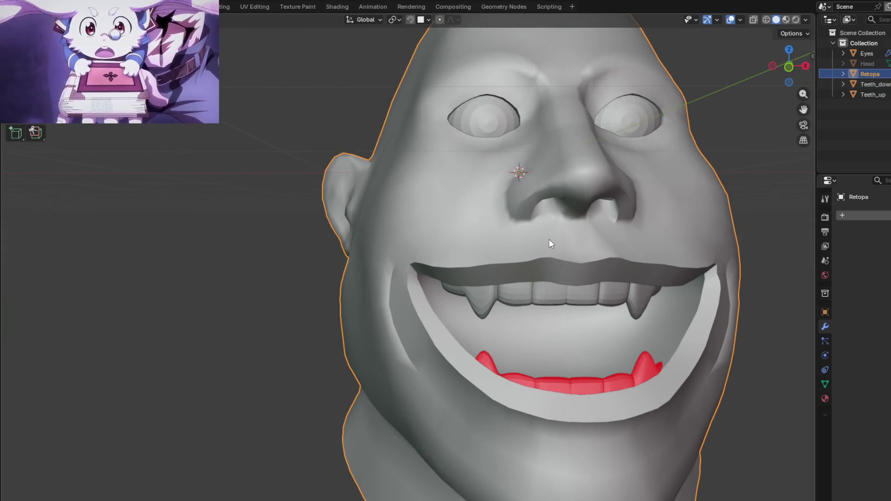
{"action": "mouse_move", "coordinate": [550, 238]}
{"action": "middle_mouse_down"}
{"action": "mouse_move", "coordinate": [580, 223]}
{"action": "mouse_move", "coordinate": [539, 227]}
{"action": "mouse_move", "coordinate": [543, 266]}
{"action": "mouse_move", "coordinate": [558, 280]}
{"action": "mouse_move", "coordinate": [609, 266]}
{"action": "mouse_move", "coordinate": [557, 279]}
{"action": "mouse_move", "coordinate": [547, 232]}
{"action": "mouse_move", "coordinate": [552, 251]}
{"action": "middle_mouse_up"}
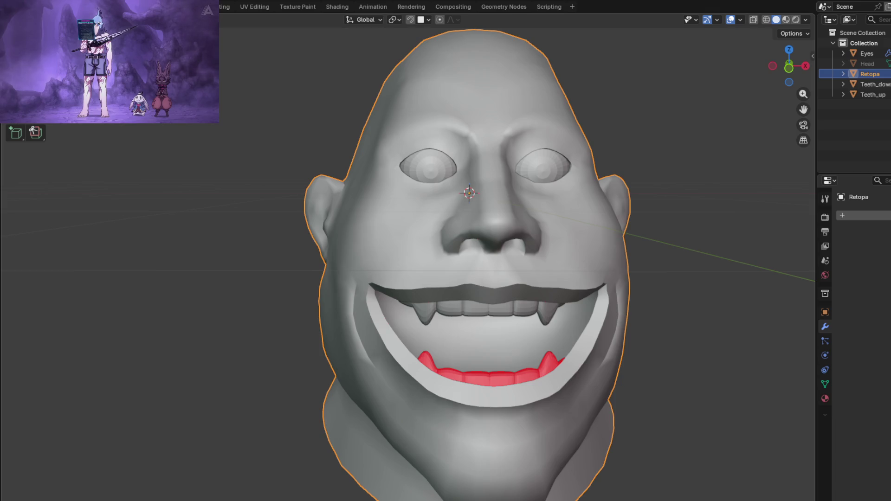
{"action": "mouse_move", "coordinate": [353, 276]}
{"action": "middle_mouse_down"}
{"action": "mouse_move", "coordinate": [590, 281]}
{"action": "mouse_move", "coordinate": [514, 294]}
{"action": "mouse_move", "coordinate": [496, 313]}
{"action": "mouse_move", "coordinate": [441, 291]}
{"action": "mouse_move", "coordinate": [445, 267]}
{"action": "mouse_move", "coordinate": [514, 231]}
{"action": "mouse_move", "coordinate": [596, 228]}
{"action": "mouse_move", "coordinate": [614, 279]}
{"action": "mouse_move", "coordinate": [605, 302]}
{"action": "mouse_move", "coordinate": [597, 244]}
{"action": "mouse_move", "coordinate": [452, 258]}
{"action": "mouse_move", "coordinate": [405, 274]}
{"action": "middle_mouse_up"}
{"action": "scroll", "coordinate": [408, 265], "scroll_direction": "up", "scroll_amount": 3}
Unhide the Head body with Alt+H and orbit to a three-quarter view of the model
{"action": "key", "text": "alt+h"}
{"action": "middle_click_drag", "start_coordinate": [804, 146], "coordinate": [622, 209]}
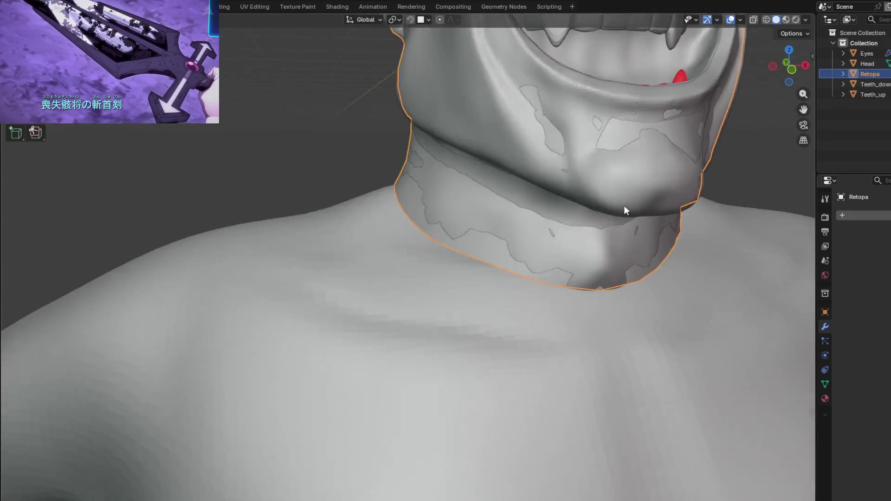
{"action": "scroll", "coordinate": [549, 239], "scroll_direction": "down", "scroll_amount": 4}
{"action": "mouse_move", "coordinate": [532, 298]}
{"action": "middle_mouse_down"}
{"action": "mouse_move", "coordinate": [494, 243]}
{"action": "mouse_move", "coordinate": [567, 279]}
{"action": "mouse_move", "coordinate": [563, 249]}
{"action": "mouse_move", "coordinate": [468, 247]}
{"action": "mouse_move", "coordinate": [422, 302]}
{"action": "middle_mouse_up"}
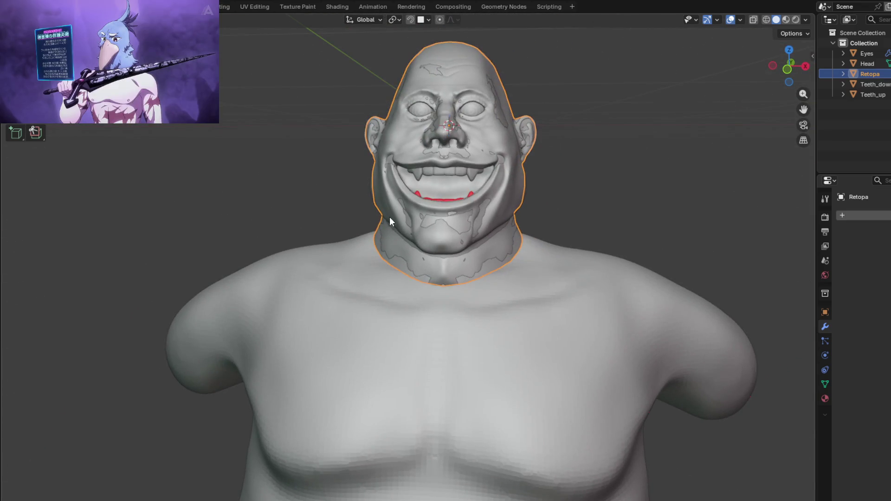
{"action": "middle_click_drag", "start_coordinate": [390, 220], "coordinate": [430, 225]}
{"action": "mouse_move", "coordinate": [421, 279]}
{"action": "middle_mouse_down", "text": "shift"}
{"action": "mouse_move", "coordinate": [491, 269]}
{"action": "mouse_move", "coordinate": [391, 269]}
{"action": "middle_mouse_up", "text": "shift"}
Enter Edit Mode on the retopology mesh and turn on Retopology overlay shading
{"action": "key", "text": "Tab"}
{"action": "left_click", "coordinate": [724, 19]}
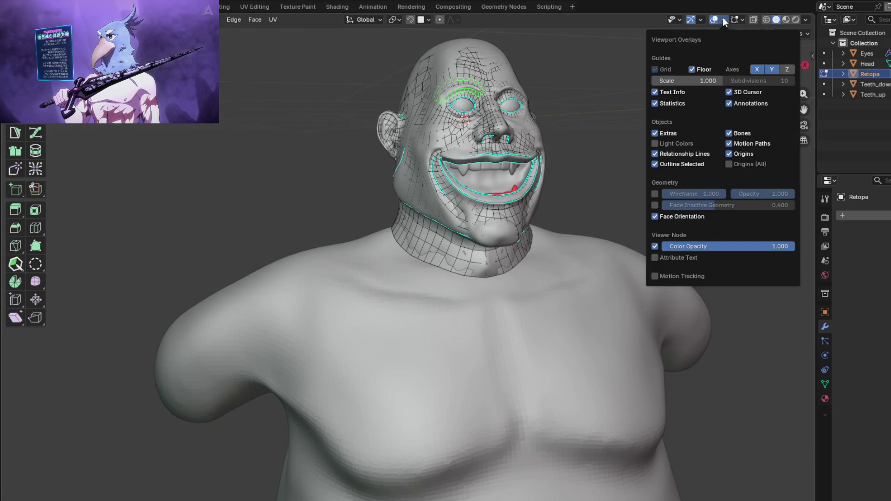
{"action": "left_click", "coordinate": [743, 20]}
{"action": "left_click", "coordinate": [667, 107]}
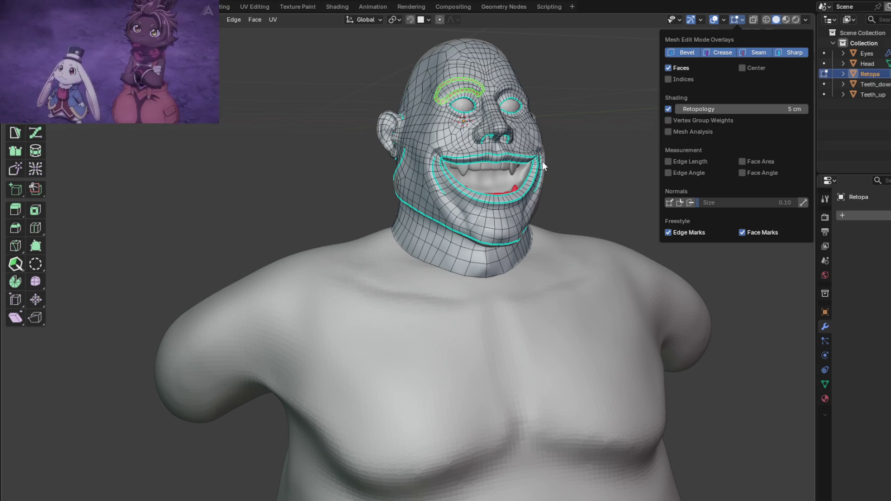
{"action": "left_click", "coordinate": [394, 20]}
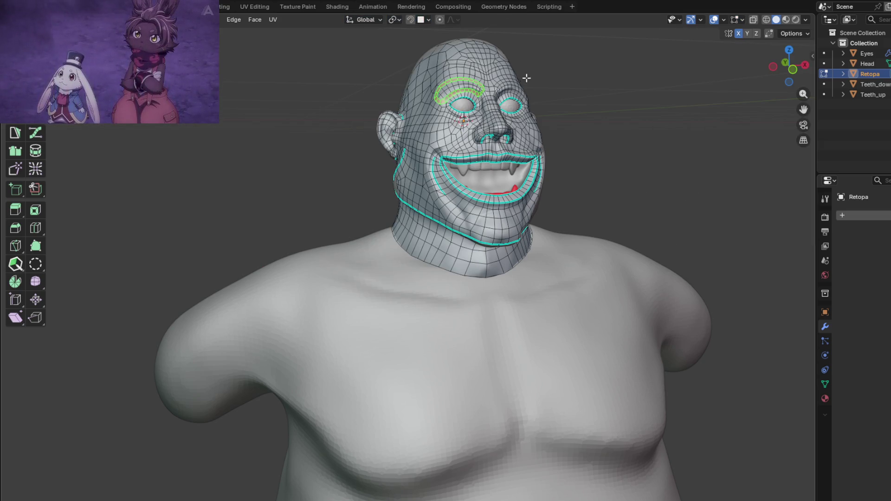
Check the snapping settings and show the Tool sidebar with PolyQuilt's settings
{"action": "middle_click_drag", "start_coordinate": [566, 243], "coordinate": [552, 218]}
{"action": "left_click", "coordinate": [429, 18]}
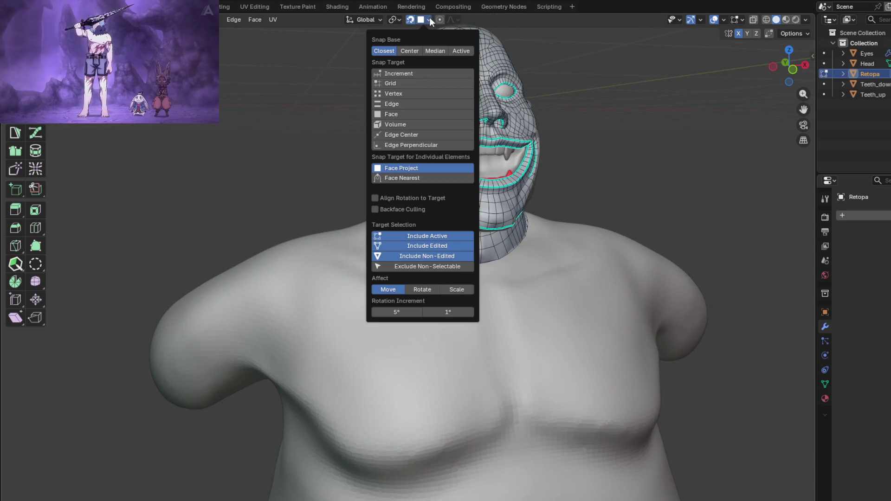
{"action": "left_click", "coordinate": [430, 17]}
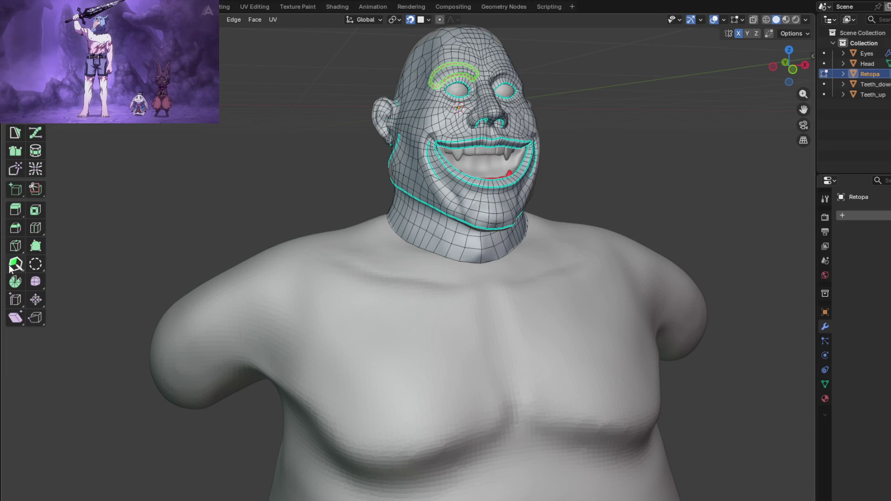
{"action": "mouse_move", "coordinate": [643, 152]}
{"action": "middle_mouse_down"}
{"action": "mouse_move", "coordinate": [642, 165]}
{"action": "mouse_move", "coordinate": [700, 135]}
{"action": "middle_mouse_up"}
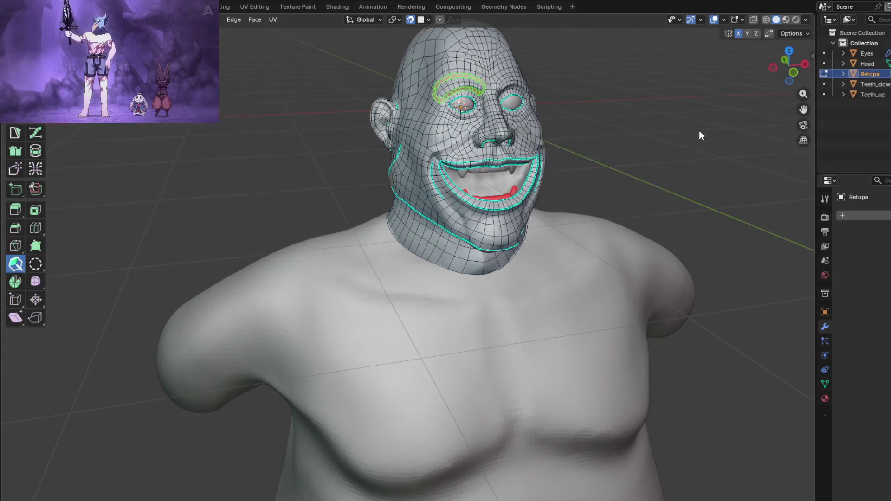
{"action": "key", "text": "n"}
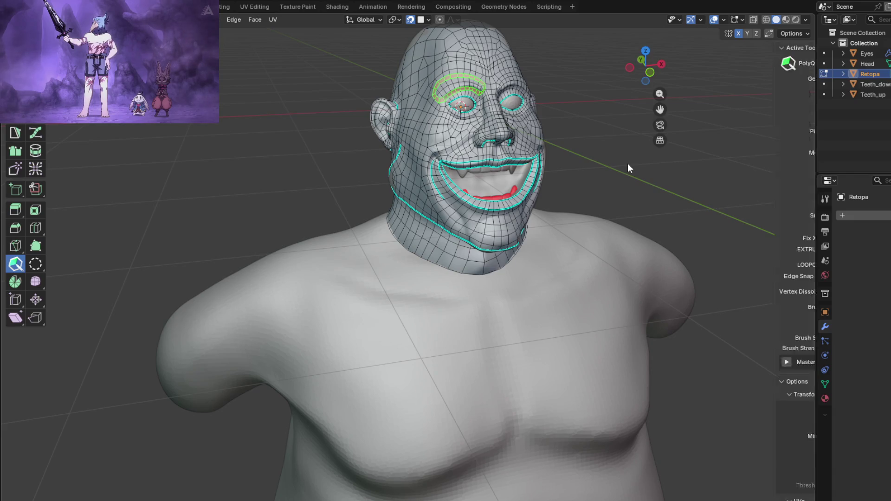
{"action": "middle_click_drag", "start_coordinate": [590, 166], "coordinate": [636, 244]}
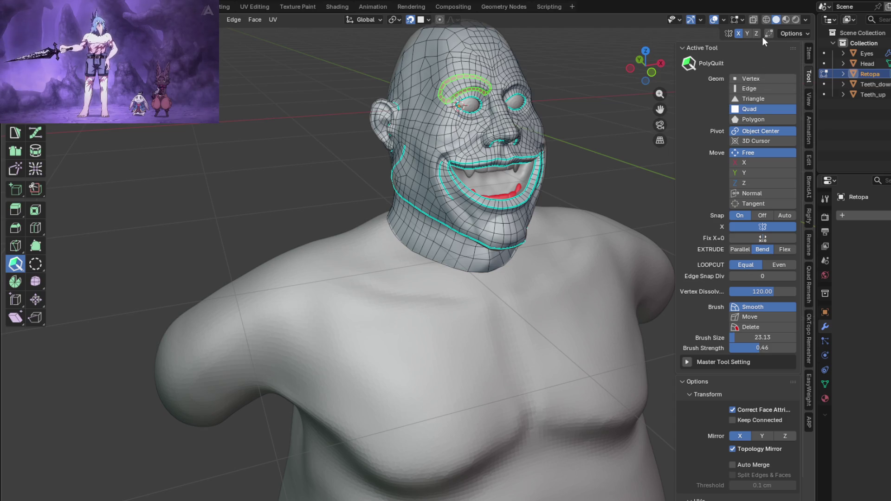
Switch to the PolyQuilt tool via Quick Favorites and frame a low three-quarter view of the jaw
{"action": "scroll", "coordinate": [584, 244], "scroll_direction": "up", "scroll_amount": 5}
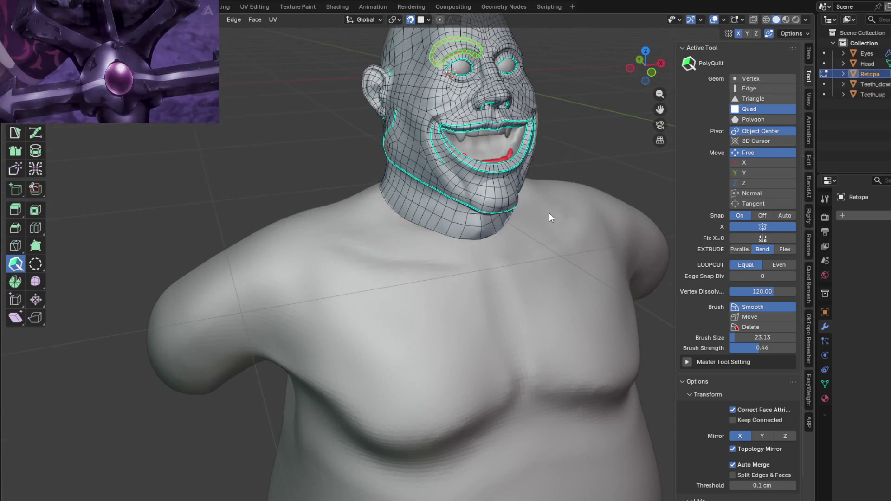
{"action": "scroll", "coordinate": [436, 236], "scroll_direction": "up", "scroll_amount": 4}
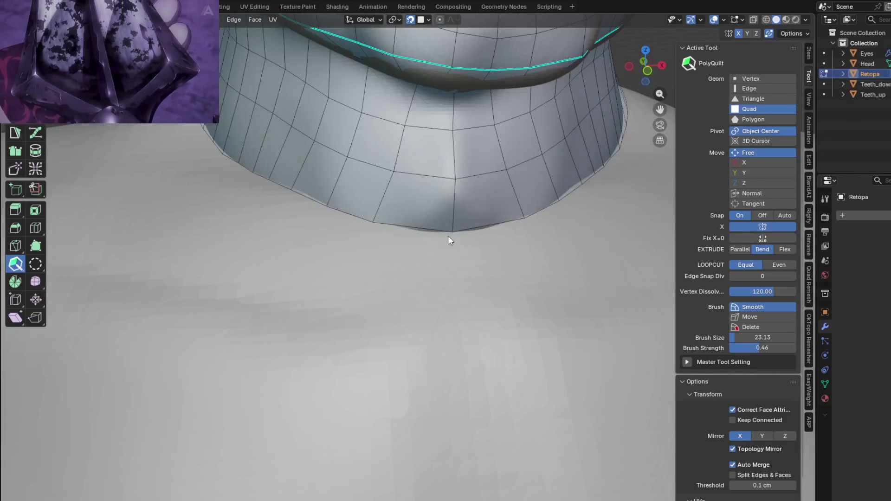
{"action": "scroll", "coordinate": [408, 230], "scroll_direction": "down", "scroll_amount": 5}
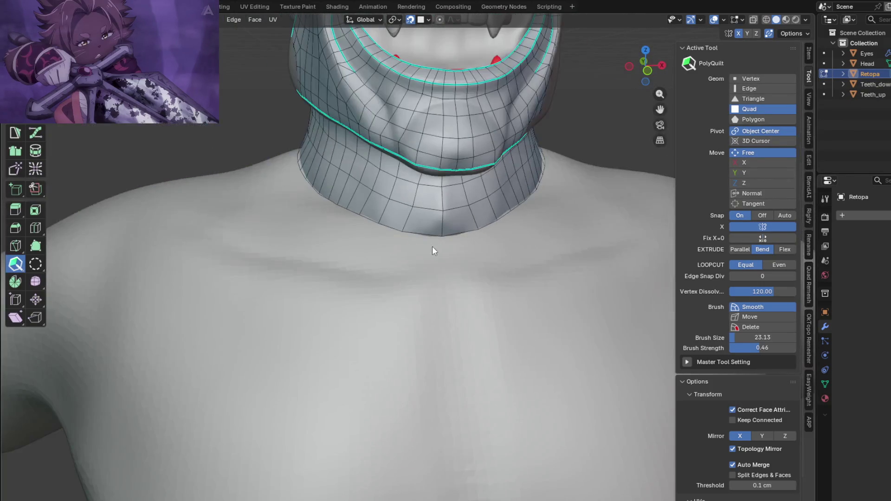
{"action": "key", "text": "q"}
{"action": "left_click", "coordinate": [421, 268]}
{"action": "scroll", "coordinate": [441, 278], "scroll_direction": "down", "scroll_amount": 2, "text": "shift"}
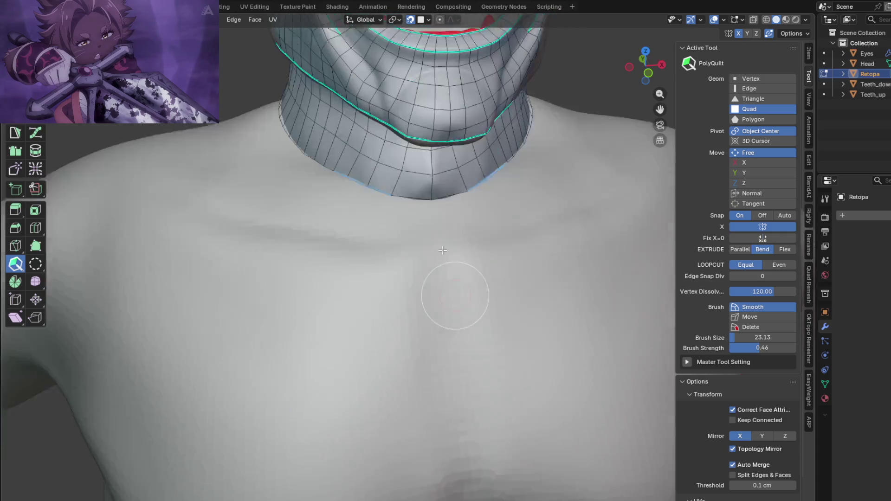
{"action": "scroll", "coordinate": [430, 254], "scroll_direction": "down", "scroll_amount": 5}
{"action": "scroll", "coordinate": [426, 259], "scroll_direction": "down", "scroll_amount": 3, "text": "shift"}
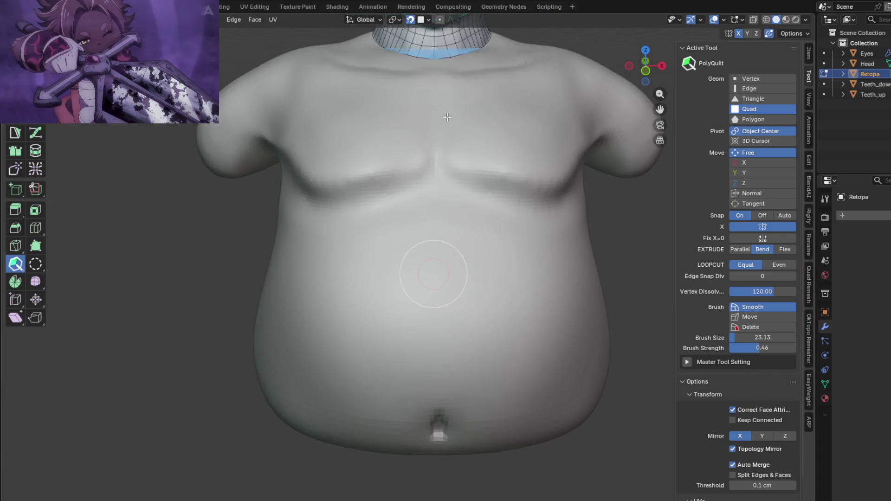
{"action": "scroll", "coordinate": [427, 260], "scroll_direction": "up", "scroll_amount": 4, "text": "shift"}
{"action": "middle_click_drag", "start_coordinate": [428, 261], "coordinate": [444, 346]}
{"action": "scroll", "coordinate": [423, 319], "scroll_direction": "up", "scroll_amount": 5}
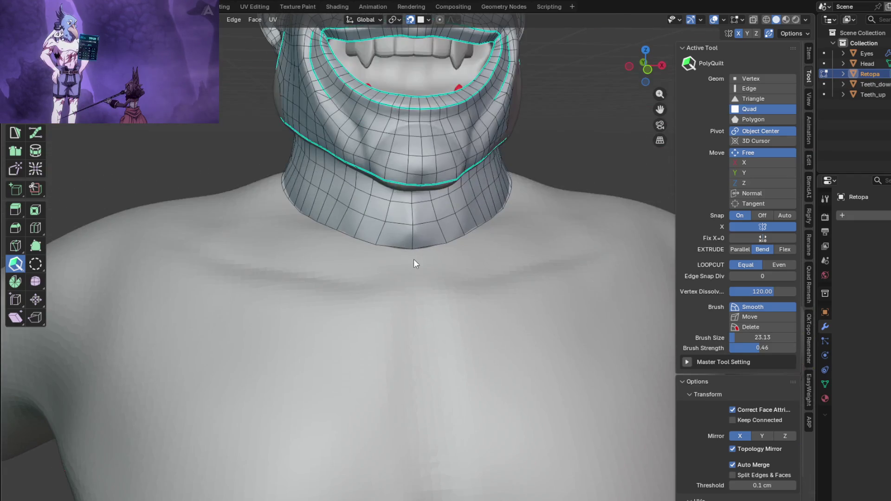
{"action": "scroll", "coordinate": [409, 251], "scroll_direction": "down", "scroll_amount": 2, "text": "shift"}
{"action": "mouse_move", "coordinate": [406, 265]}
{"action": "middle_mouse_down"}
{"action": "mouse_move", "coordinate": [443, 305]}
{"action": "mouse_move", "coordinate": [483, 327]}
{"action": "mouse_move", "coordinate": [430, 345]}
{"action": "mouse_move", "coordinate": [397, 252]}
{"action": "mouse_move", "coordinate": [434, 265]}
{"action": "mouse_move", "coordinate": [372, 246]}
{"action": "mouse_move", "coordinate": [419, 245]}
{"action": "mouse_move", "coordinate": [425, 304]}
{"action": "mouse_move", "coordinate": [393, 318]}
{"action": "middle_mouse_up"}
{"action": "scroll", "coordinate": [397, 318], "scroll_direction": "up", "scroll_amount": 4}
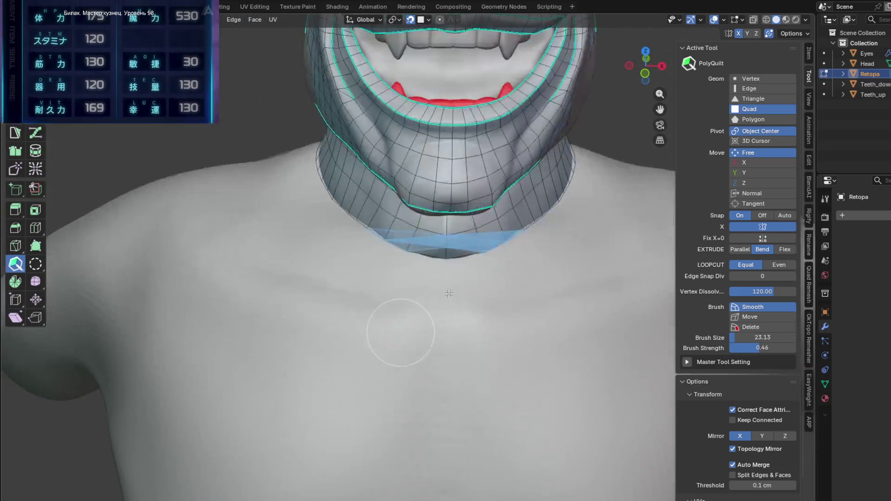
{"action": "scroll", "coordinate": [409, 262], "scroll_direction": "down", "scroll_amount": 4}
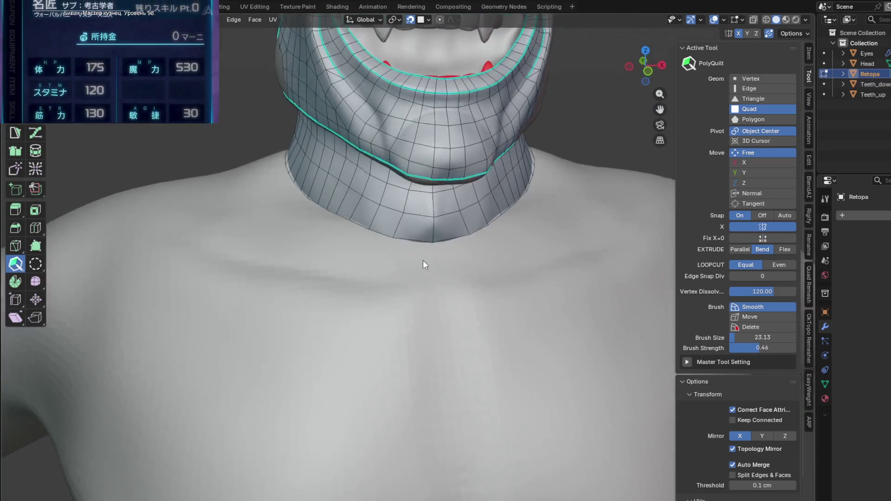
{"action": "scroll", "coordinate": [435, 274], "scroll_direction": "up", "scroll_amount": 2}
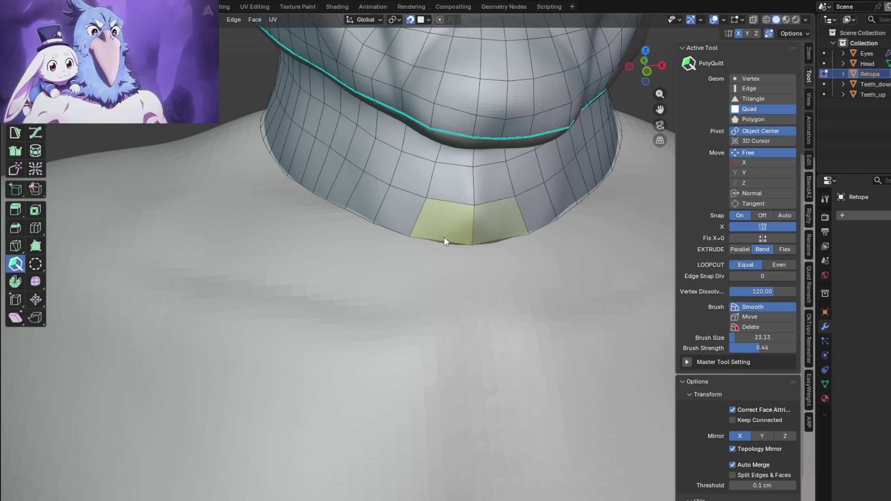
{"action": "scroll", "coordinate": [441, 239], "scroll_direction": "up", "scroll_amount": 5}
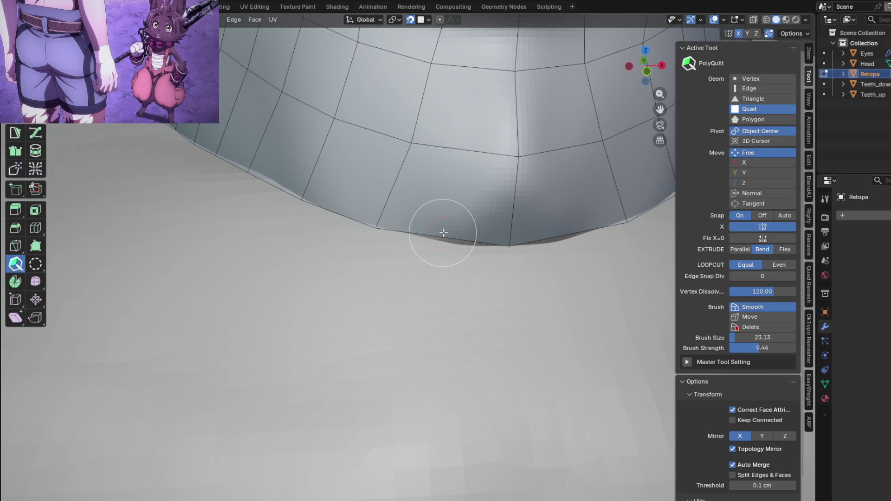
Extrude the first quads below the neck edge, then adjust their bottom edge and corners
{"action": "left_click_drag", "start_coordinate": [427, 235], "coordinate": [433, 250]}
{"action": "scroll", "coordinate": [446, 265], "scroll_direction": "down", "scroll_amount": 5}
{"action": "mouse_move", "coordinate": [462, 280]}
{"action": "middle_mouse_down"}
{"action": "mouse_move", "coordinate": [508, 276]}
{"action": "mouse_move", "coordinate": [496, 251]}
{"action": "mouse_move", "coordinate": [466, 239]}
{"action": "middle_mouse_up"}
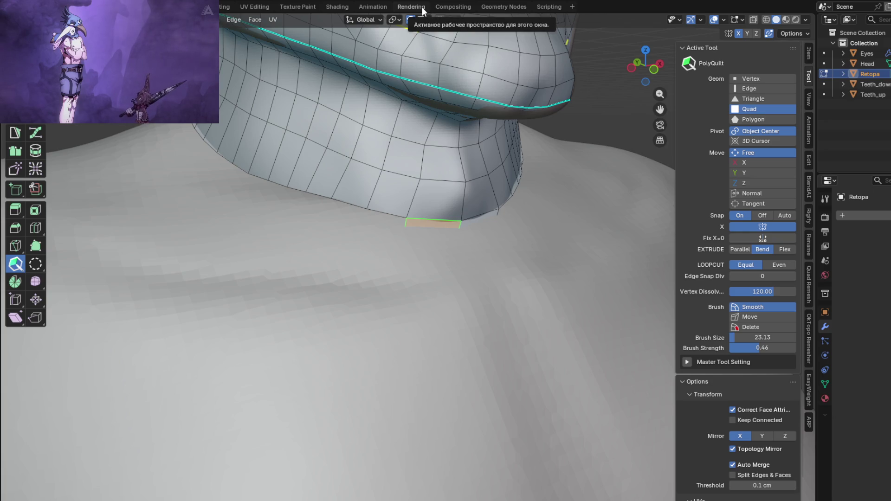
{"action": "mouse_move", "coordinate": [447, 212]}
{"action": "middle_mouse_down"}
{"action": "mouse_move", "coordinate": [511, 249]}
{"action": "mouse_move", "coordinate": [419, 282]}
{"action": "mouse_move", "coordinate": [505, 250]}
{"action": "mouse_move", "coordinate": [513, 227]}
{"action": "mouse_move", "coordinate": [469, 207]}
{"action": "mouse_move", "coordinate": [482, 200]}
{"action": "middle_mouse_up"}
{"action": "scroll", "coordinate": [377, 266], "scroll_direction": "up", "scroll_amount": 2}
{"action": "left_click_drag", "start_coordinate": [519, 230], "coordinate": [485, 269]}
{"action": "right_click", "coordinate": [485, 270]}
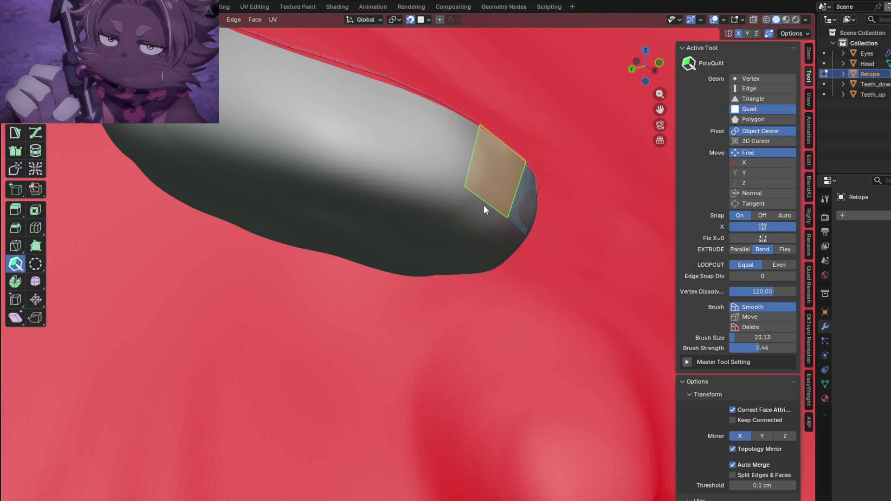
{"action": "middle_click_drag", "start_coordinate": [483, 205], "coordinate": [491, 209]}
{"action": "mouse_move", "coordinate": [494, 213]}
{"action": "left_mouse_down"}
{"action": "mouse_move", "coordinate": [588, 178]}
{"action": "mouse_move", "coordinate": [588, 185]}
{"action": "left_mouse_up"}
{"action": "mouse_move", "coordinate": [588, 185]}
{"action": "middle_mouse_down"}
{"action": "mouse_move", "coordinate": [483, 252]}
{"action": "mouse_move", "coordinate": [416, 342]}
{"action": "mouse_move", "coordinate": [402, 334]}
{"action": "mouse_move", "coordinate": [418, 322]}
{"action": "middle_mouse_up"}
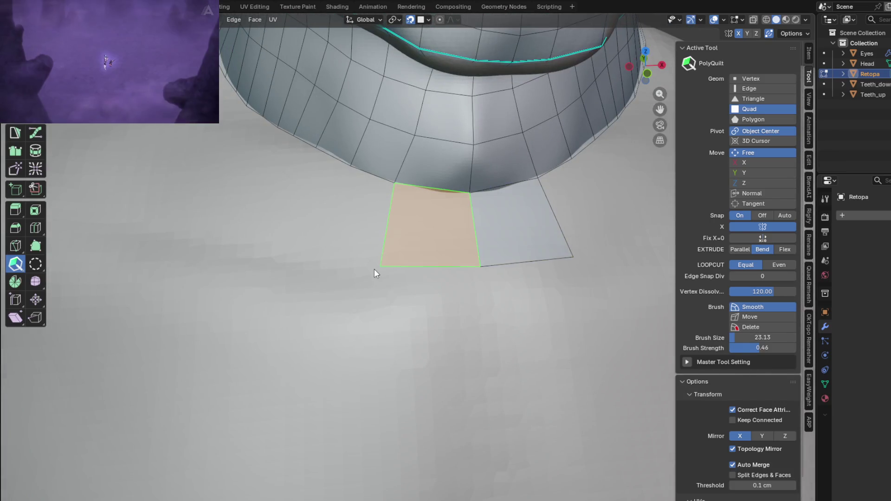
{"action": "left_click_drag", "start_coordinate": [380, 266], "coordinate": [393, 266]}
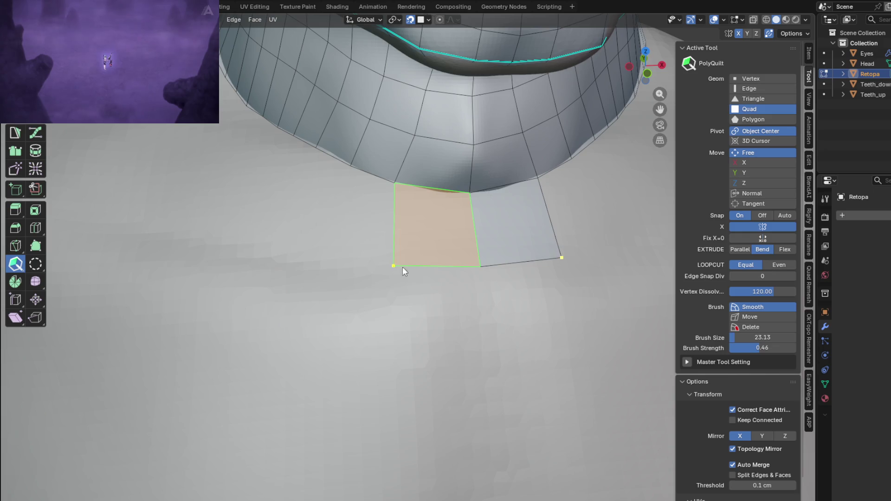
{"action": "left_click_drag", "start_coordinate": [478, 268], "coordinate": [478, 284]}
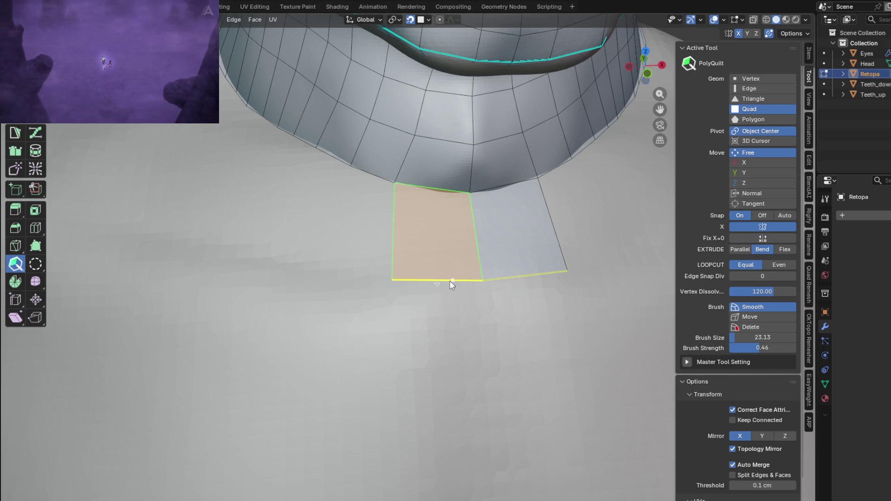
{"action": "left_click_drag", "start_coordinate": [392, 282], "coordinate": [380, 278]}
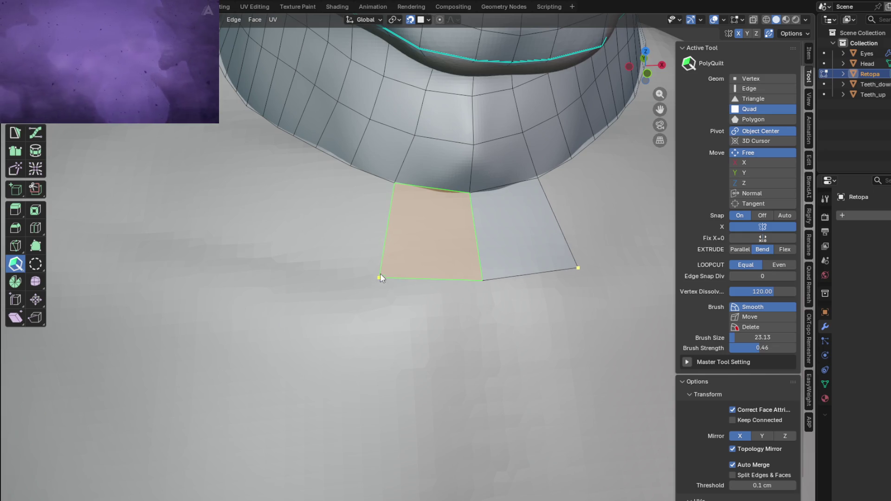
Add two quads to the left of the first ones and make the left quad taller
{"action": "left_click", "coordinate": [388, 219]}
{"action": "mouse_move", "coordinate": [388, 219]}
{"action": "middle_mouse_down"}
{"action": "mouse_move", "coordinate": [456, 207]}
{"action": "mouse_move", "coordinate": [453, 244]}
{"action": "mouse_move", "coordinate": [440, 268]}
{"action": "mouse_move", "coordinate": [437, 249]}
{"action": "mouse_move", "coordinate": [463, 271]}
{"action": "middle_mouse_up"}
{"action": "left_click", "coordinate": [407, 211]}
{"action": "mouse_move", "coordinate": [455, 269]}
{"action": "left_mouse_down"}
{"action": "mouse_move", "coordinate": [448, 288]}
{"action": "mouse_move", "coordinate": [414, 287]}
{"action": "mouse_move", "coordinate": [415, 298]}
{"action": "left_mouse_up"}
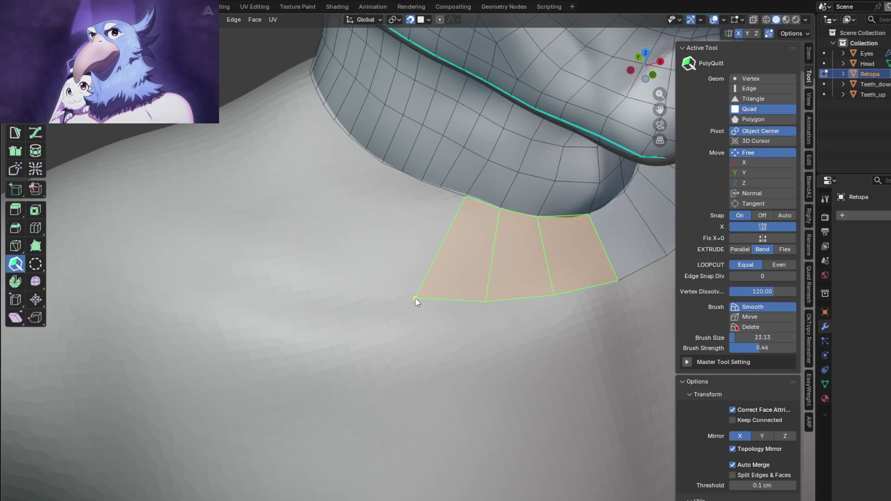
{"action": "left_click_drag", "start_coordinate": [444, 181], "coordinate": [437, 184]}
{"action": "scroll", "coordinate": [423, 182], "scroll_direction": "up", "scroll_amount": 4}
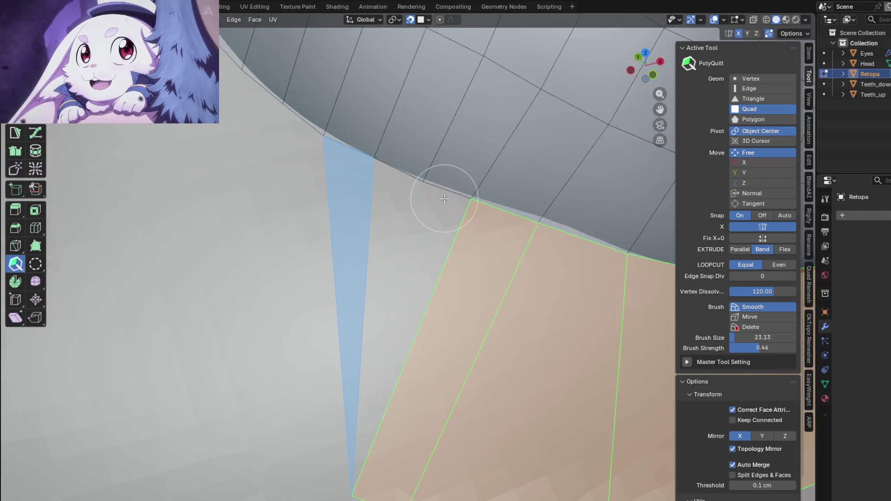
{"action": "scroll", "coordinate": [447, 201], "scroll_direction": "down", "scroll_amount": 3}
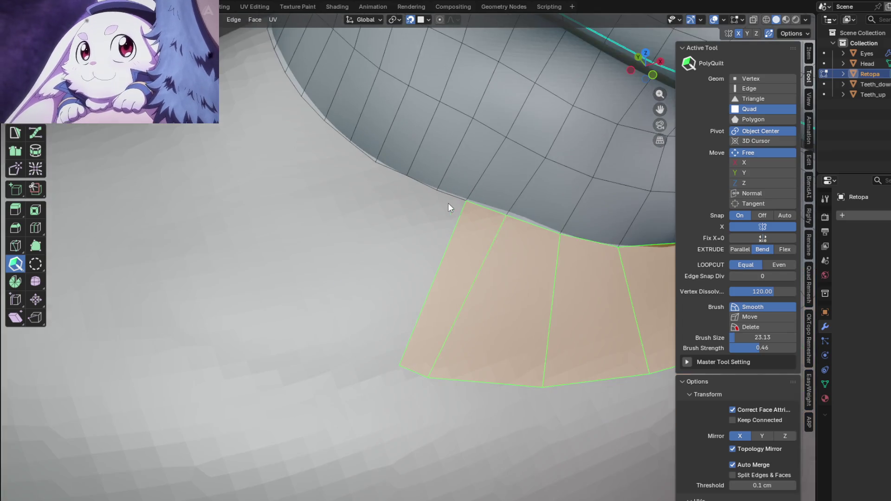
{"action": "mouse_move", "coordinate": [459, 183]}
{"action": "middle_mouse_down"}
{"action": "mouse_move", "coordinate": [456, 157]}
{"action": "mouse_move", "coordinate": [433, 168]}
{"action": "mouse_move", "coordinate": [416, 203]}
{"action": "middle_mouse_up"}
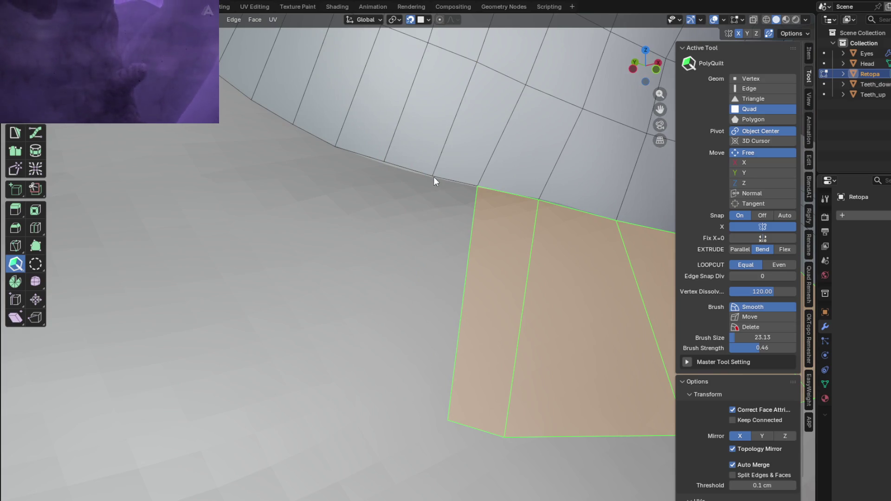
Extend the collar strip with several more quads, then orbit around to inspect it
{"action": "left_click", "coordinate": [461, 224]}
{"action": "left_click", "coordinate": [422, 220]}
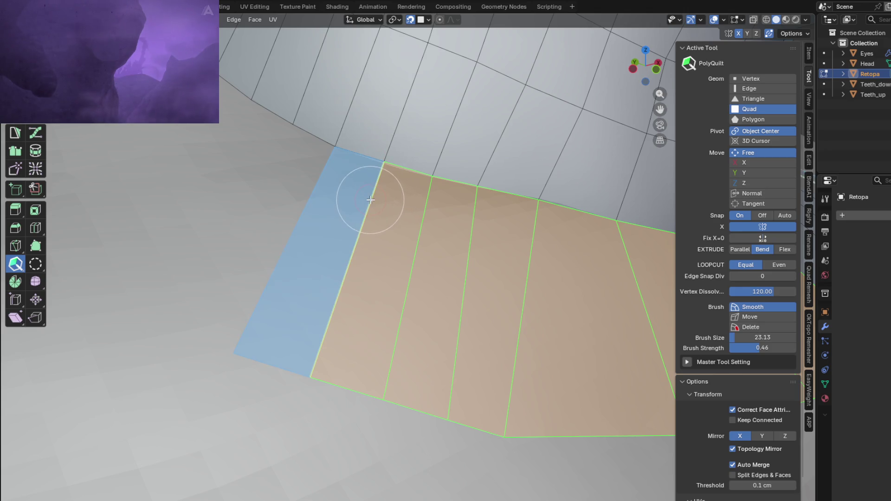
{"action": "left_click", "coordinate": [369, 193]}
{"action": "scroll", "coordinate": [372, 213], "scroll_direction": "down", "scroll_amount": 3}
{"action": "mouse_move", "coordinate": [372, 214]}
{"action": "middle_mouse_down"}
{"action": "mouse_move", "coordinate": [392, 242]}
{"action": "mouse_move", "coordinate": [440, 205]}
{"action": "mouse_move", "coordinate": [472, 253]}
{"action": "mouse_move", "coordinate": [404, 259]}
{"action": "middle_mouse_up"}
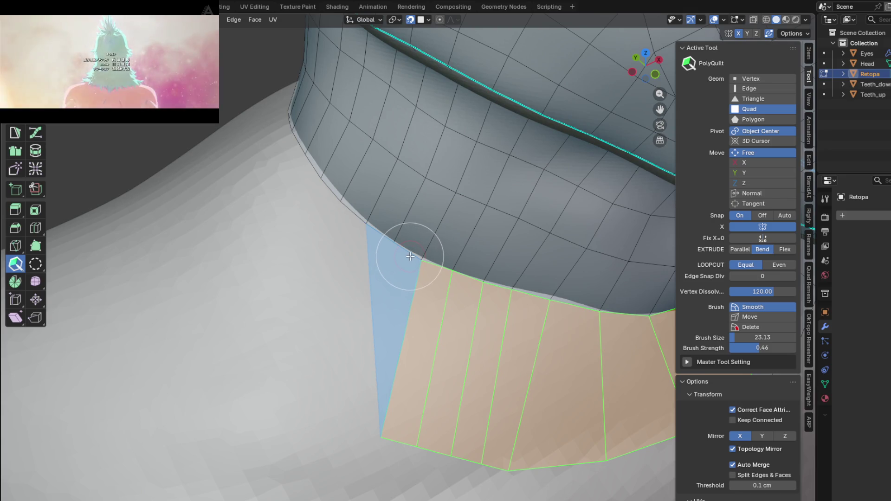
{"action": "left_click", "coordinate": [402, 254]}
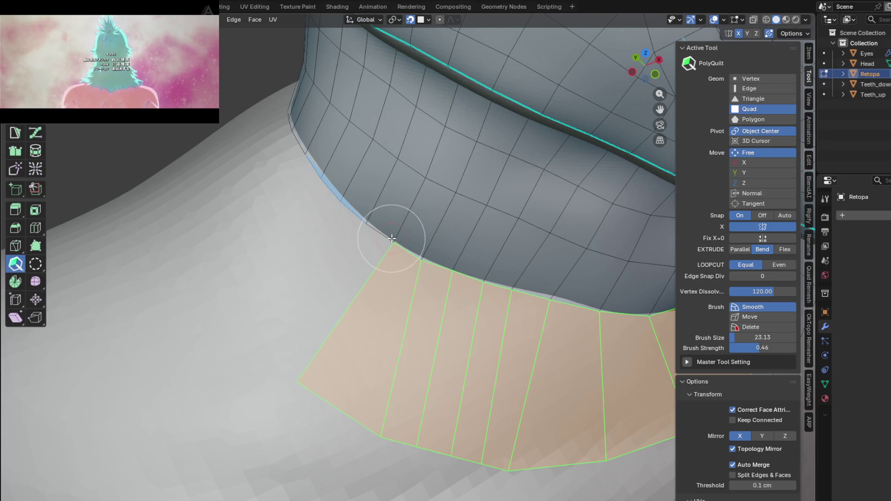
{"action": "left_click", "coordinate": [365, 263]}
{"action": "middle_click_drag", "start_coordinate": [365, 262], "coordinate": [460, 274]}
{"action": "mouse_move", "coordinate": [460, 274]}
{"action": "left_mouse_down"}
{"action": "mouse_move", "coordinate": [410, 232]}
{"action": "mouse_move", "coordinate": [407, 199]}
{"action": "mouse_move", "coordinate": [395, 187]}
{"action": "left_mouse_up"}
{"action": "mouse_move", "coordinate": [390, 195]}
{"action": "left_mouse_down"}
{"action": "mouse_move", "coordinate": [377, 188]}
{"action": "mouse_move", "coordinate": [387, 192]}
{"action": "mouse_move", "coordinate": [379, 196]}
{"action": "left_mouse_up"}
{"action": "mouse_move", "coordinate": [380, 196]}
{"action": "middle_mouse_down"}
{"action": "mouse_move", "coordinate": [364, 199]}
{"action": "mouse_move", "coordinate": [515, 305]}
{"action": "mouse_move", "coordinate": [572, 274]}
{"action": "mouse_move", "coordinate": [525, 286]}
{"action": "mouse_move", "coordinate": [575, 297]}
{"action": "mouse_move", "coordinate": [531, 259]}
{"action": "middle_mouse_up"}
{"action": "scroll", "coordinate": [531, 259], "scroll_direction": "up", "scroll_amount": 3}
{"action": "scroll", "coordinate": [451, 251], "scroll_direction": "down", "scroll_amount": 3}
{"action": "mouse_move", "coordinate": [450, 250]}
{"action": "middle_mouse_down"}
{"action": "mouse_move", "coordinate": [532, 338]}
{"action": "mouse_move", "coordinate": [516, 346]}
{"action": "middle_mouse_up"}
{"action": "middle_click_drag", "start_coordinate": [501, 297], "coordinate": [466, 268]}
{"action": "scroll", "coordinate": [466, 269], "scroll_direction": "up", "scroll_amount": 3}
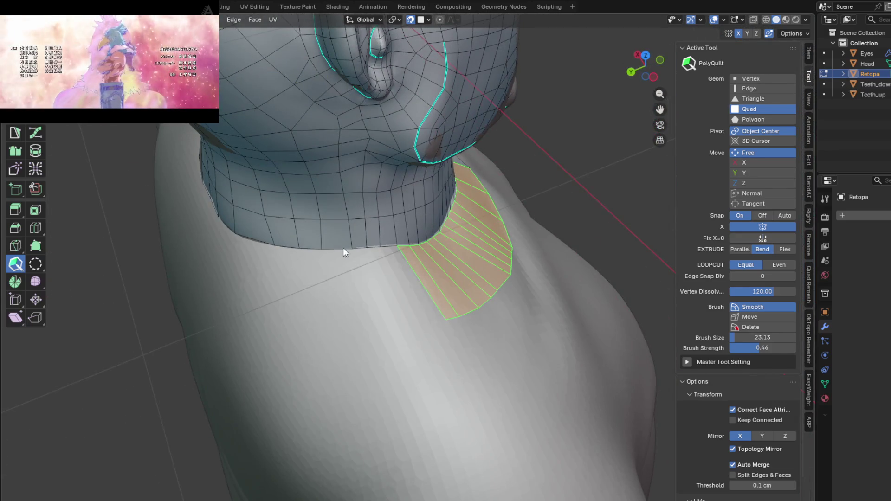
Add several quads to the left end of the collar strip
{"action": "mouse_move", "coordinate": [109, 70]}
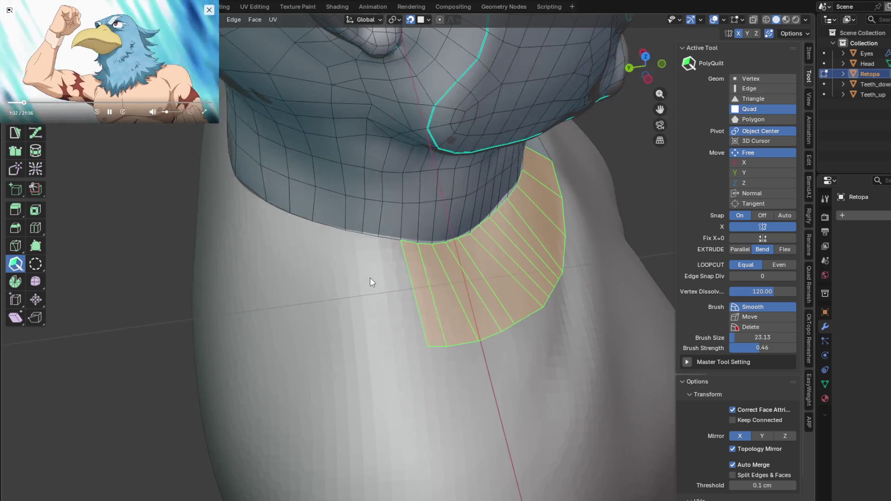
{"action": "left_click_drag", "start_coordinate": [400, 241], "coordinate": [374, 239]}
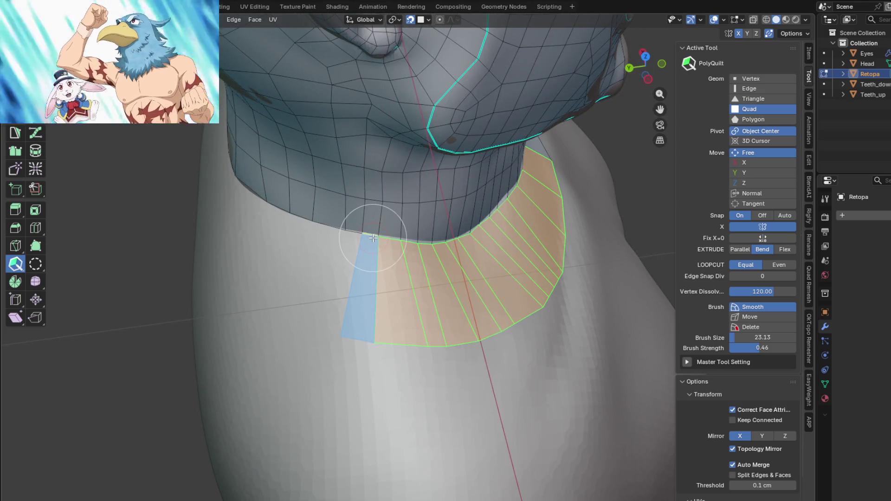
{"action": "left_click", "coordinate": [373, 239]}
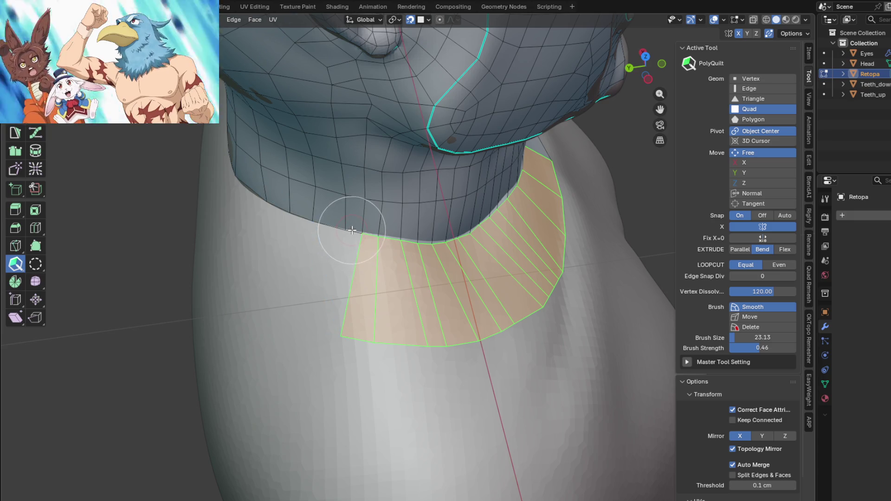
{"action": "left_click_drag", "start_coordinate": [351, 230], "coordinate": [338, 231]}
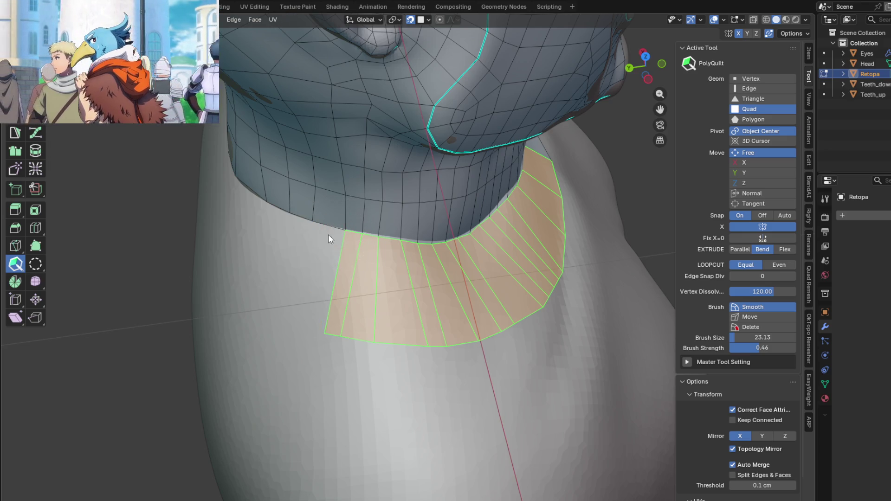
{"action": "scroll", "coordinate": [328, 235], "scroll_direction": "up", "scroll_amount": 3}
{"action": "mouse_move", "coordinate": [328, 229]}
{"action": "middle_mouse_down"}
{"action": "mouse_move", "coordinate": [450, 260]}
{"action": "mouse_move", "coordinate": [447, 205]}
{"action": "middle_mouse_up"}
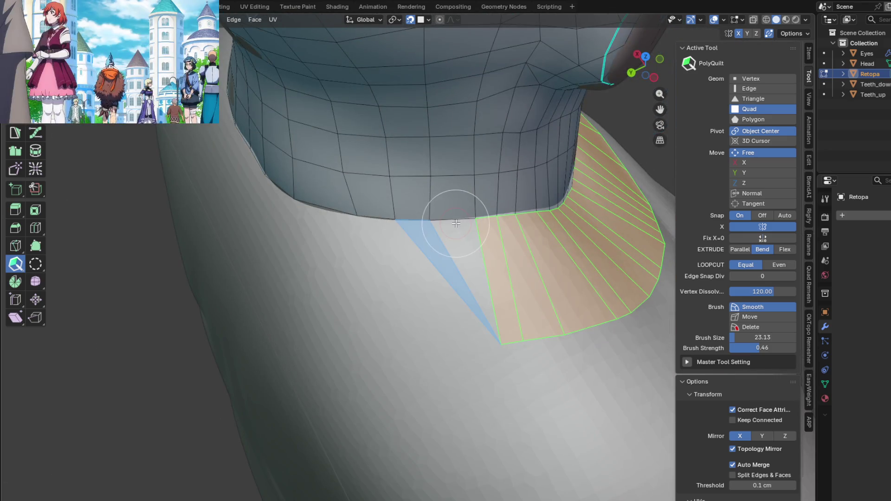
{"action": "left_click", "coordinate": [448, 209]}
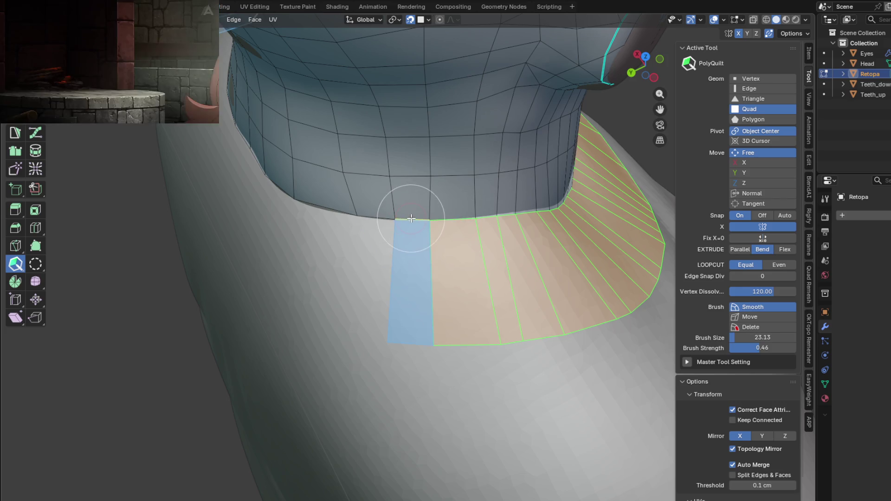
{"action": "left_click", "coordinate": [378, 211]}
Remove the stray triangle and fill the remaining gaps at the strip's end with quads
{"action": "left_click_drag", "start_coordinate": [372, 216], "coordinate": [387, 269]}
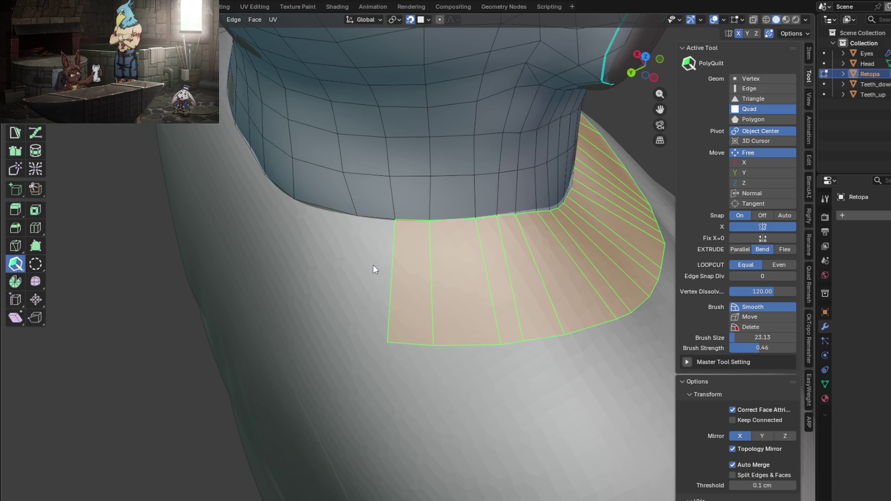
{"action": "middle_click_drag", "start_coordinate": [372, 266], "coordinate": [383, 228]}
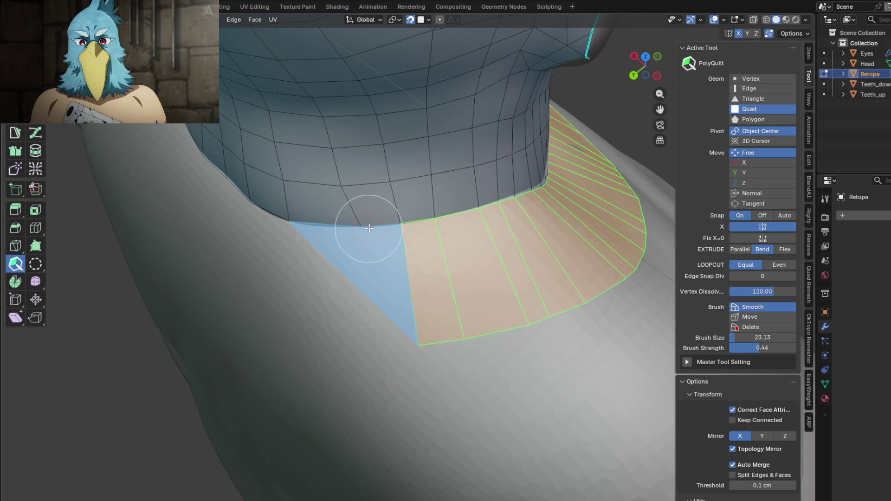
{"action": "key", "text": "ctrl+z"}
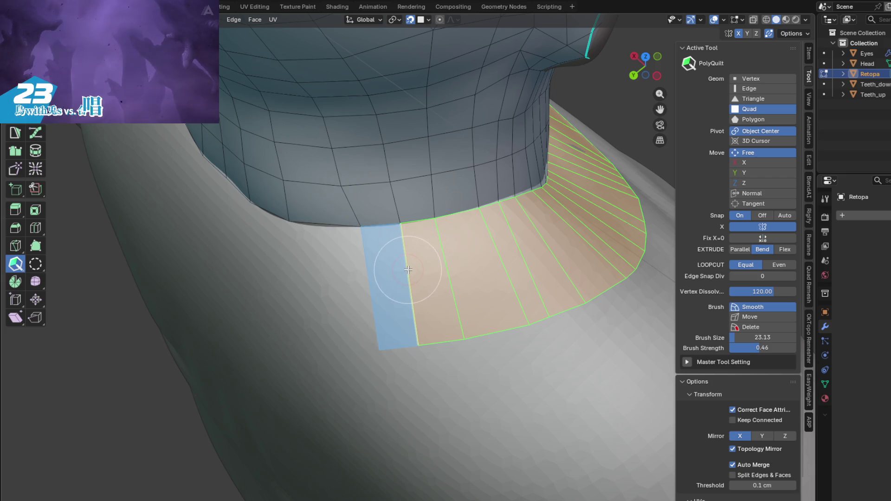
{"action": "left_click", "coordinate": [408, 269]}
{"action": "mouse_move", "coordinate": [327, 233]}
{"action": "middle_mouse_down"}
{"action": "mouse_move", "coordinate": [399, 235]}
{"action": "mouse_move", "coordinate": [333, 221]}
{"action": "middle_mouse_up"}
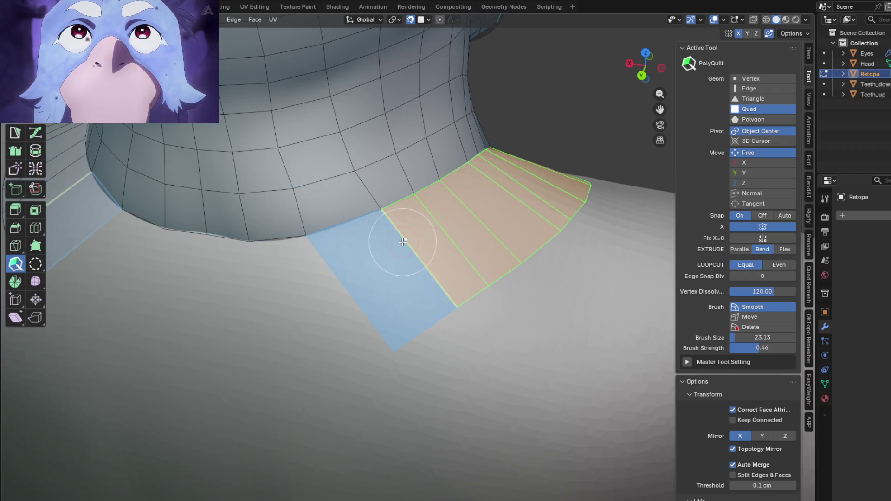
{"action": "left_click_drag", "start_coordinate": [400, 242], "coordinate": [338, 260]}
{"action": "mouse_move", "coordinate": [374, 264]}
{"action": "middle_mouse_down"}
{"action": "mouse_move", "coordinate": [322, 277]}
{"action": "mouse_move", "coordinate": [391, 230]}
{"action": "middle_mouse_up"}
{"action": "mouse_move", "coordinate": [391, 230]}
{"action": "left_mouse_down"}
{"action": "mouse_move", "coordinate": [367, 190]}
{"action": "mouse_move", "coordinate": [361, 206]}
{"action": "left_mouse_up"}
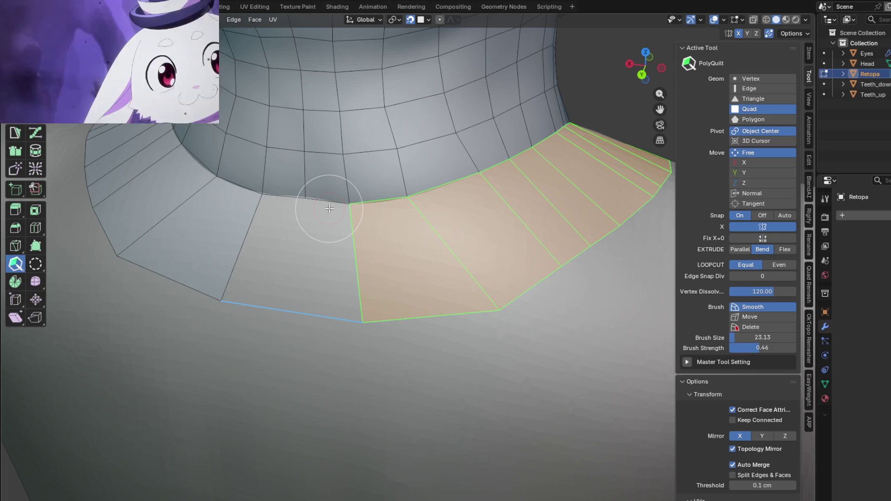
{"action": "left_click_drag", "start_coordinate": [347, 252], "coordinate": [352, 254]}
{"action": "middle_click_drag", "start_coordinate": [351, 254], "coordinate": [379, 263]}
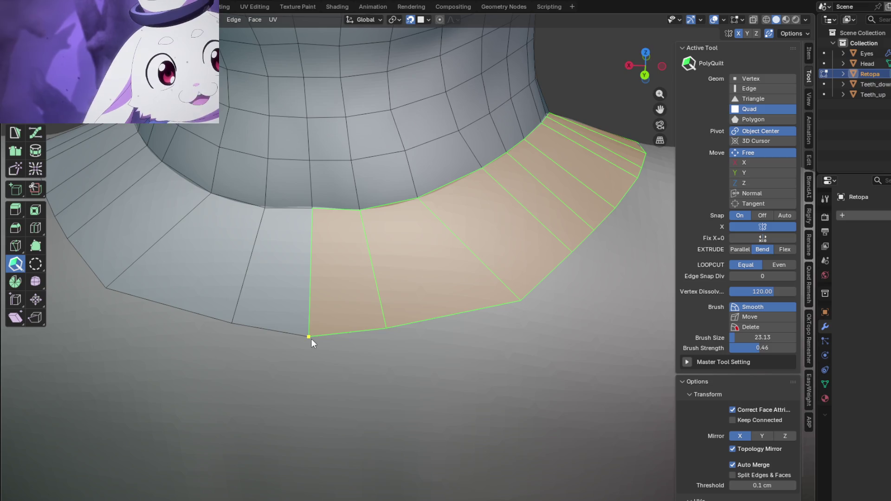
Raise the bottom corner vertex to flatten the strip's lower edge and review the neck
{"action": "left_click_drag", "start_coordinate": [310, 338], "coordinate": [309, 327]}
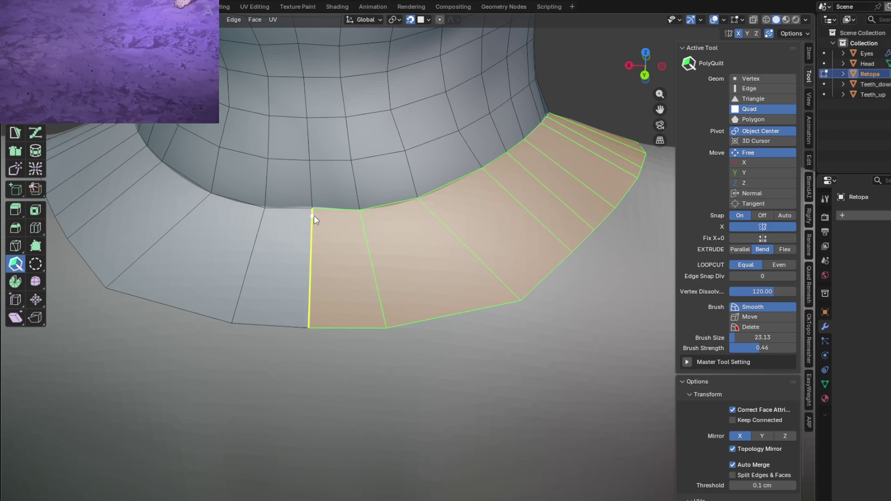
{"action": "scroll", "coordinate": [313, 205], "scroll_direction": "down", "scroll_amount": 5}
{"action": "mouse_move", "coordinate": [330, 232]}
{"action": "middle_mouse_down"}
{"action": "mouse_move", "coordinate": [371, 236]}
{"action": "mouse_move", "coordinate": [327, 269]}
{"action": "mouse_move", "coordinate": [408, 254]}
{"action": "mouse_move", "coordinate": [445, 224]}
{"action": "mouse_move", "coordinate": [483, 292]}
{"action": "middle_mouse_up"}
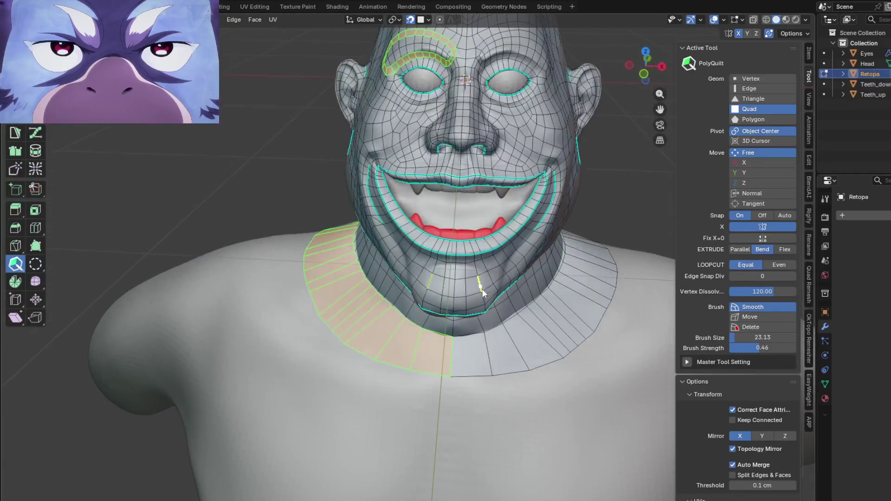
{"action": "mouse_move", "coordinate": [380, 385]}
{"action": "middle_mouse_down"}
{"action": "mouse_move", "coordinate": [333, 325]}
{"action": "mouse_move", "coordinate": [381, 332]}
{"action": "mouse_move", "coordinate": [360, 348]}
{"action": "mouse_move", "coordinate": [421, 376]}
{"action": "mouse_move", "coordinate": [421, 367]}
{"action": "mouse_move", "coordinate": [488, 366]}
{"action": "mouse_move", "coordinate": [531, 342]}
{"action": "mouse_move", "coordinate": [392, 348]}
{"action": "middle_mouse_up"}
{"action": "scroll", "coordinate": [382, 332], "scroll_direction": "up", "scroll_amount": 3}
{"action": "scroll", "coordinate": [391, 345], "scroll_direction": "down", "scroll_amount": 3}
{"action": "scroll", "coordinate": [385, 353], "scroll_direction": "up", "scroll_amount": 3}
{"action": "scroll", "coordinate": [379, 363], "scroll_direction": "down", "scroll_amount": 2}
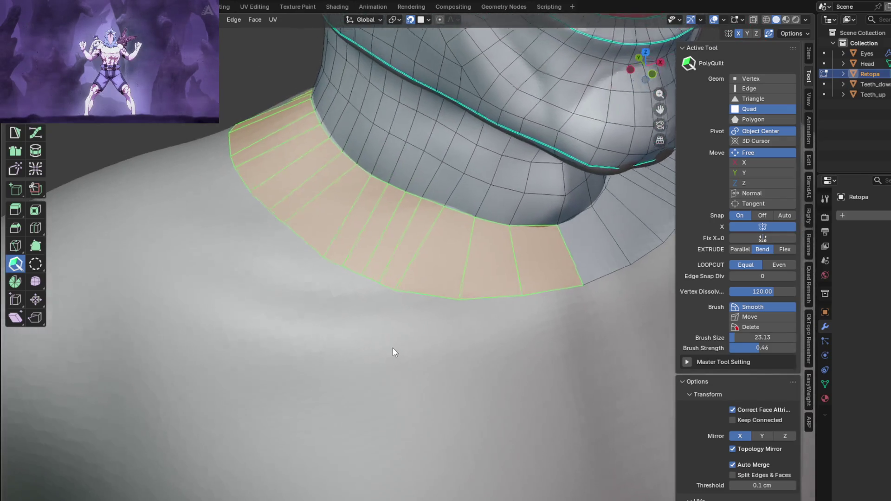
{"action": "scroll", "coordinate": [392, 348], "scroll_direction": "up", "scroll_amount": 2}
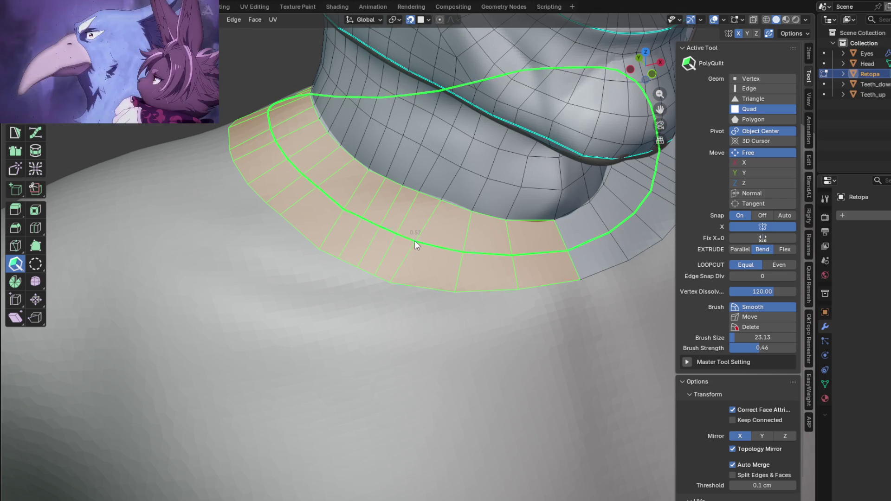
Add a loop cut through the middle of the collar ring
{"action": "left_click", "coordinate": [414, 240]}
{"action": "mouse_move", "coordinate": [414, 241]}
{"action": "middle_mouse_down"}
{"action": "mouse_move", "coordinate": [469, 252]}
{"action": "mouse_move", "coordinate": [435, 232]}
{"action": "mouse_move", "coordinate": [400, 273]}
{"action": "middle_mouse_up"}
{"action": "scroll", "coordinate": [408, 234], "scroll_direction": "down", "scroll_amount": 5}
{"action": "scroll", "coordinate": [400, 273], "scroll_direction": "up", "scroll_amount": 5}
Merge several lower-border vertices into their neighbours and slide boundary vertices along the rim
{"action": "mouse_move", "coordinate": [374, 352]}
{"action": "left_mouse_down"}
{"action": "mouse_move", "coordinate": [354, 342]}
{"action": "mouse_move", "coordinate": [377, 344]}
{"action": "left_mouse_up"}
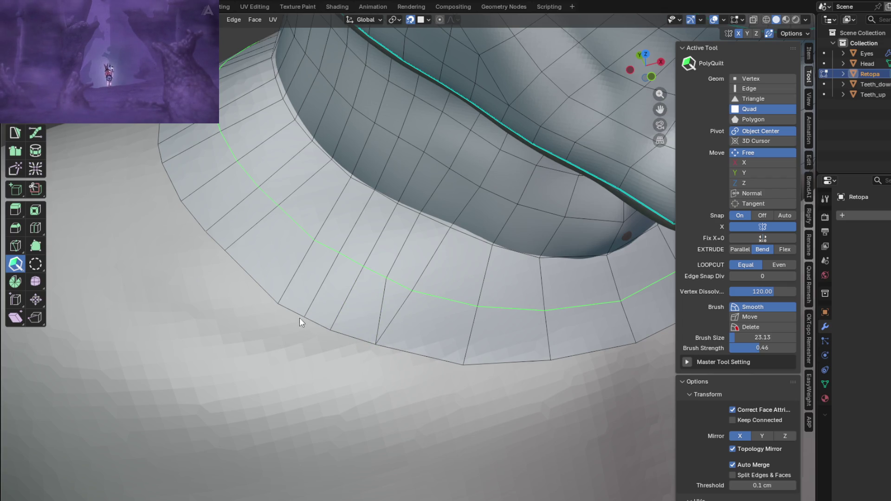
{"action": "left_click_drag", "start_coordinate": [304, 316], "coordinate": [282, 300]}
{"action": "scroll", "coordinate": [297, 302], "scroll_direction": "down", "scroll_amount": 3}
{"action": "middle_click_drag", "start_coordinate": [317, 302], "coordinate": [377, 311]}
{"action": "scroll", "coordinate": [426, 329], "scroll_direction": "up", "scroll_amount": 3}
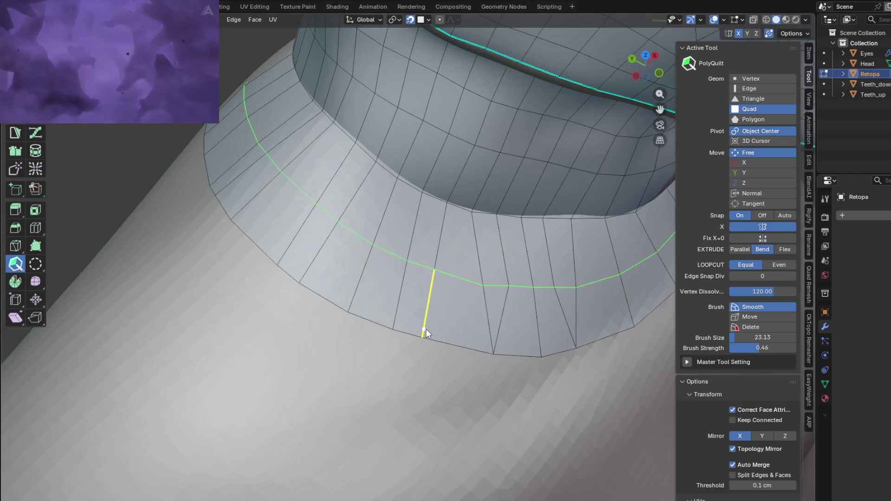
{"action": "left_click_drag", "start_coordinate": [393, 330], "coordinate": [352, 314]}
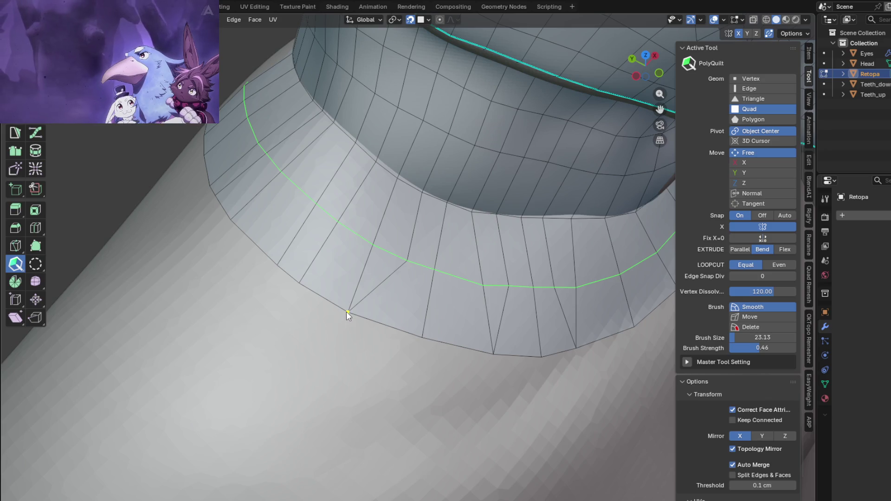
{"action": "mouse_move", "coordinate": [357, 319]}
{"action": "middle_mouse_down"}
{"action": "mouse_move", "coordinate": [427, 311]}
{"action": "mouse_move", "coordinate": [375, 307]}
{"action": "middle_mouse_up"}
{"action": "left_click_drag", "start_coordinate": [337, 309], "coordinate": [408, 331]}
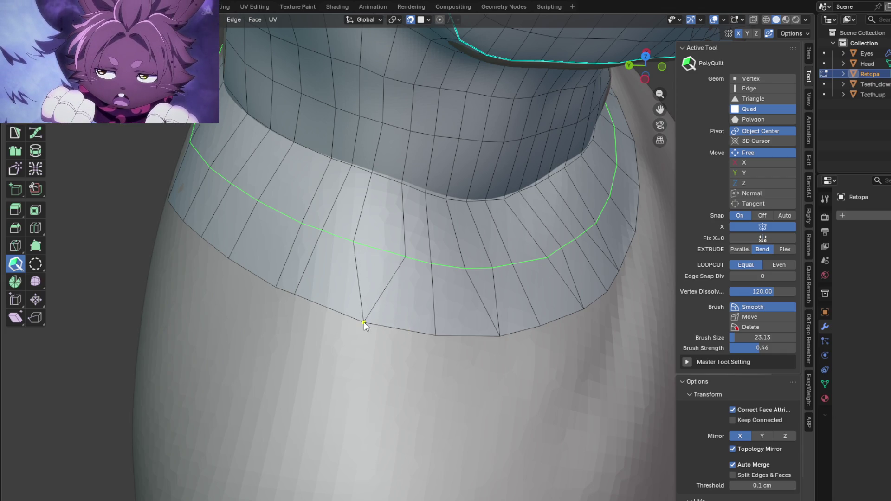
{"action": "middle_click_drag", "start_coordinate": [365, 320], "coordinate": [402, 322]}
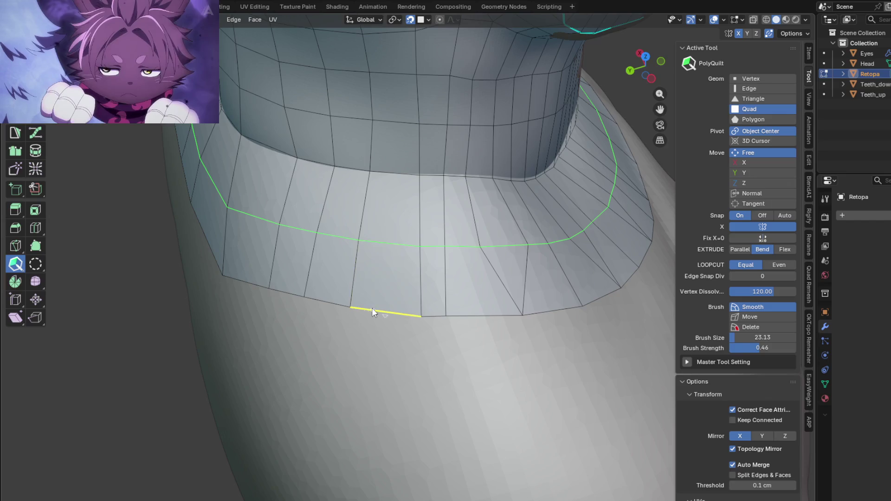
{"action": "left_click_drag", "start_coordinate": [371, 309], "coordinate": [376, 293]}
{"action": "mouse_move", "coordinate": [376, 293]}
{"action": "middle_mouse_down"}
{"action": "mouse_move", "coordinate": [383, 281]}
{"action": "mouse_move", "coordinate": [383, 289]}
{"action": "middle_mouse_up"}
{"action": "left_click_drag", "start_coordinate": [369, 282], "coordinate": [442, 288]}
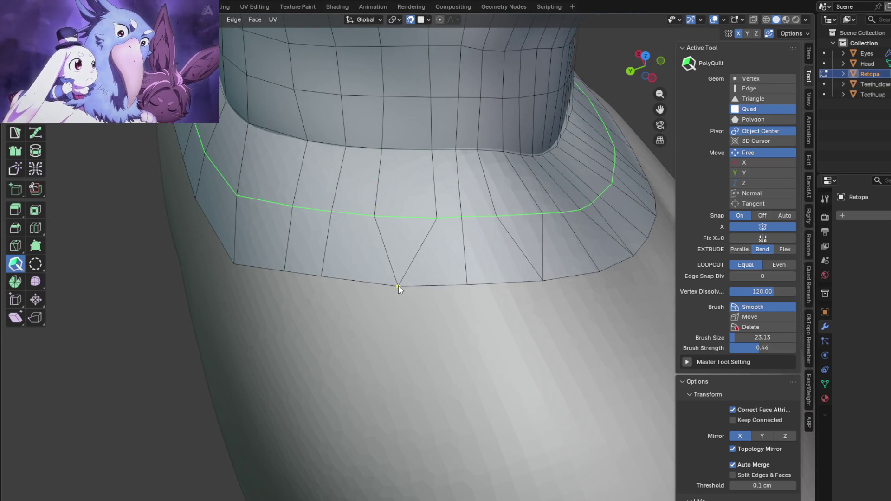
Merge the lower ring vertex onto the corner and lower the bottom neck vertex slightly
{"action": "scroll", "coordinate": [407, 283], "scroll_direction": "down", "scroll_amount": 4}
{"action": "mouse_move", "coordinate": [408, 281]}
{"action": "middle_mouse_down"}
{"action": "mouse_move", "coordinate": [368, 294]}
{"action": "mouse_move", "coordinate": [354, 278]}
{"action": "mouse_move", "coordinate": [446, 269]}
{"action": "mouse_move", "coordinate": [417, 219]}
{"action": "mouse_move", "coordinate": [418, 274]}
{"action": "mouse_move", "coordinate": [400, 286]}
{"action": "middle_mouse_up"}
{"action": "scroll", "coordinate": [427, 235], "scroll_direction": "up", "scroll_amount": 2}
{"action": "left_click", "coordinate": [379, 236]}
{"action": "scroll", "coordinate": [418, 274], "scroll_direction": "up", "scroll_amount": 2}
{"action": "mouse_move", "coordinate": [415, 279]}
{"action": "left_mouse_down"}
{"action": "mouse_move", "coordinate": [397, 274]}
{"action": "mouse_move", "coordinate": [408, 274]}
{"action": "left_mouse_up"}
{"action": "middle_click_drag", "start_coordinate": [405, 274], "coordinate": [414, 279]}
{"action": "mouse_move", "coordinate": [417, 285]}
{"action": "left_mouse_down"}
{"action": "mouse_move", "coordinate": [350, 291]}
{"action": "mouse_move", "coordinate": [356, 298]}
{"action": "left_mouse_up"}
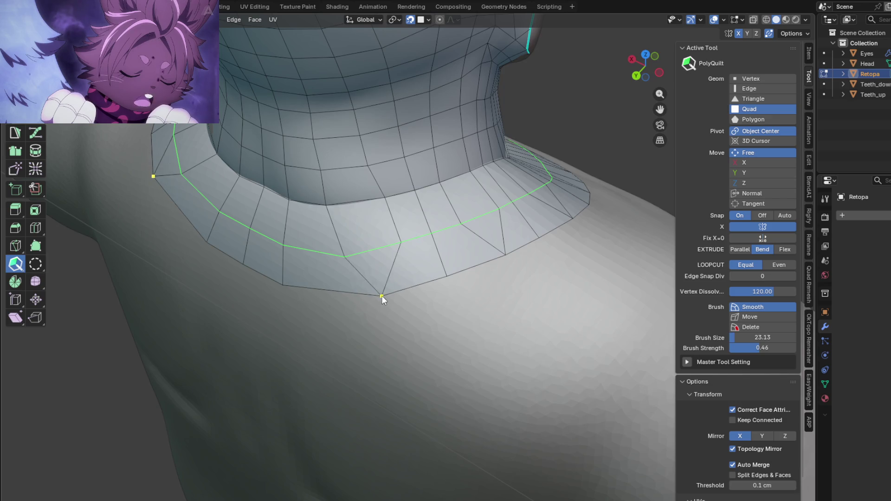
{"action": "mouse_move", "coordinate": [378, 294]}
{"action": "middle_mouse_down"}
{"action": "mouse_move", "coordinate": [344, 293]}
{"action": "mouse_move", "coordinate": [325, 254]}
{"action": "middle_mouse_up"}
{"action": "left_click_drag", "start_coordinate": [332, 249], "coordinate": [330, 251]}
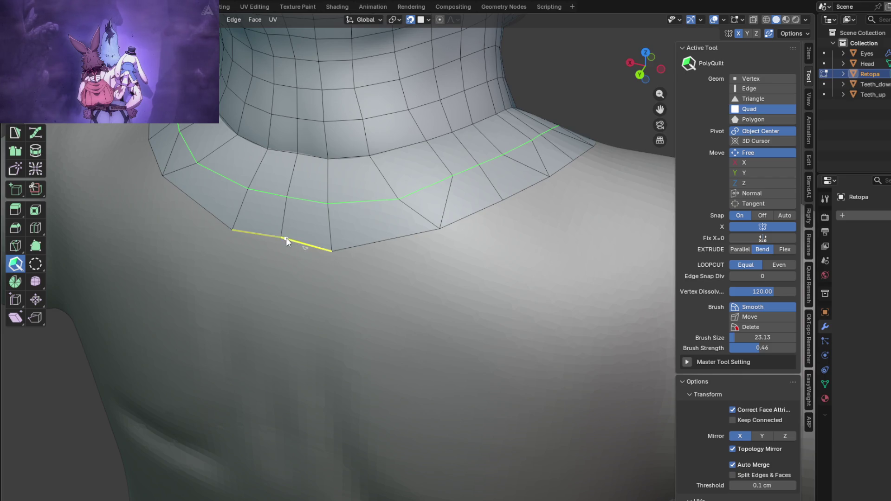
{"action": "mouse_move", "coordinate": [279, 245]}
{"action": "middle_mouse_down"}
{"action": "mouse_move", "coordinate": [348, 259]}
{"action": "mouse_move", "coordinate": [331, 270]}
{"action": "mouse_move", "coordinate": [414, 280]}
{"action": "mouse_move", "coordinate": [426, 267]}
{"action": "middle_mouse_up"}
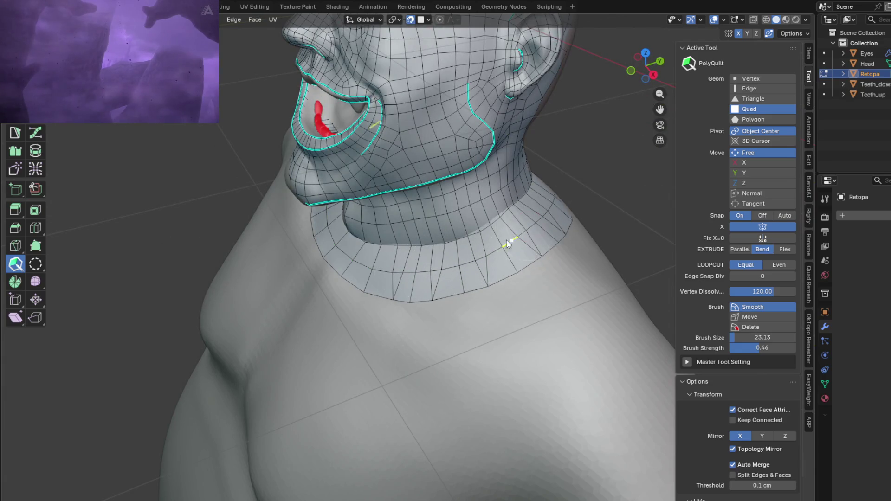
{"action": "middle_click_drag", "start_coordinate": [508, 243], "coordinate": [529, 243]}
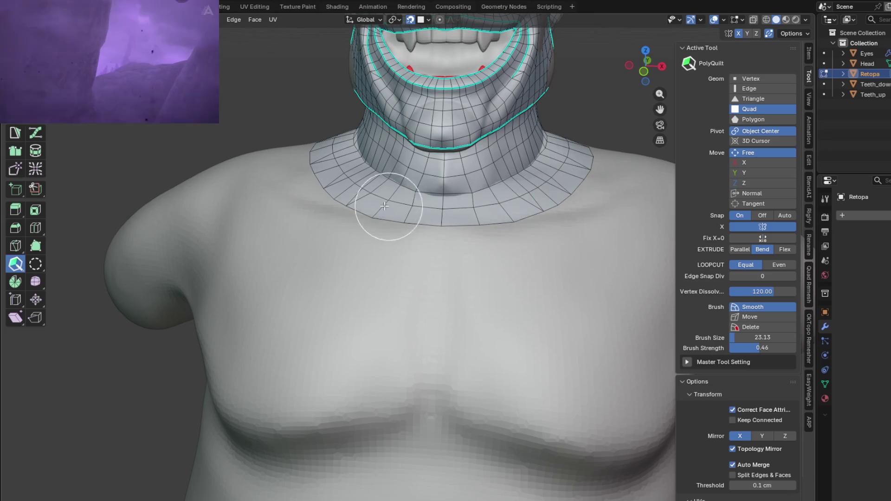
{"action": "middle_click_drag", "start_coordinate": [338, 175], "coordinate": [389, 196]}
{"action": "scroll", "coordinate": [388, 196], "scroll_direction": "up", "scroll_amount": 3}
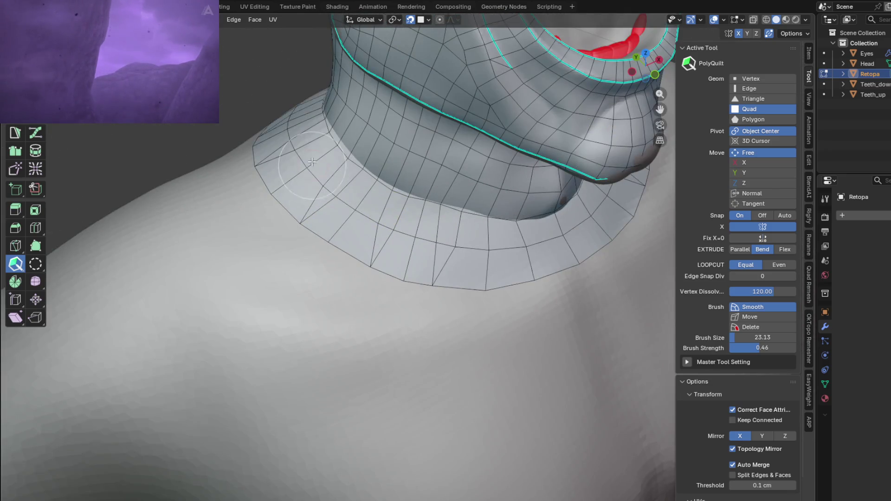
{"action": "middle_click_drag", "start_coordinate": [304, 167], "coordinate": [499, 165]}
{"action": "mouse_move", "coordinate": [324, 216]}
{"action": "middle_mouse_down"}
{"action": "mouse_move", "coordinate": [336, 238]}
{"action": "mouse_move", "coordinate": [352, 245]}
{"action": "mouse_move", "coordinate": [466, 260]}
{"action": "mouse_move", "coordinate": [442, 253]}
{"action": "mouse_move", "coordinate": [586, 240]}
{"action": "mouse_move", "coordinate": [493, 264]}
{"action": "mouse_move", "coordinate": [497, 291]}
{"action": "mouse_move", "coordinate": [471, 338]}
{"action": "mouse_move", "coordinate": [413, 260]}
{"action": "middle_mouse_up"}
{"action": "scroll", "coordinate": [374, 251], "scroll_direction": "up", "scroll_amount": 2}
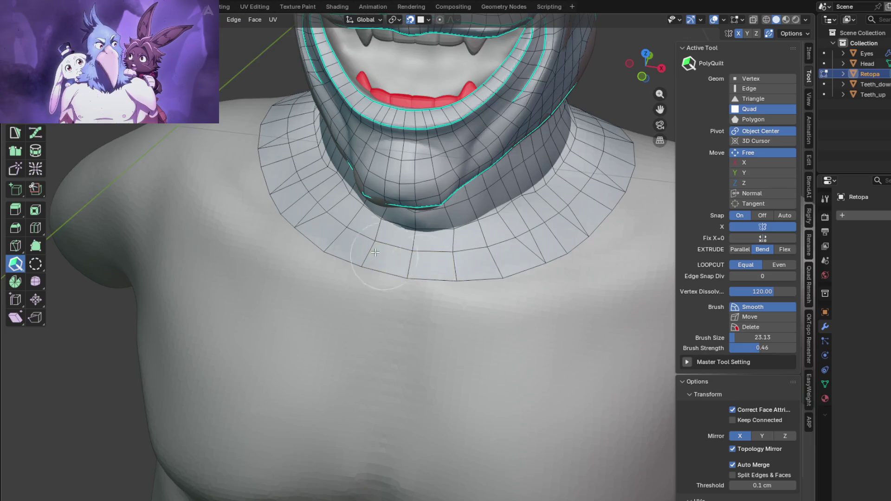
{"action": "mouse_move", "coordinate": [485, 258]}
{"action": "middle_mouse_down"}
{"action": "mouse_move", "coordinate": [530, 252]}
{"action": "mouse_move", "coordinate": [520, 296]}
{"action": "mouse_move", "coordinate": [427, 293]}
{"action": "middle_mouse_up"}
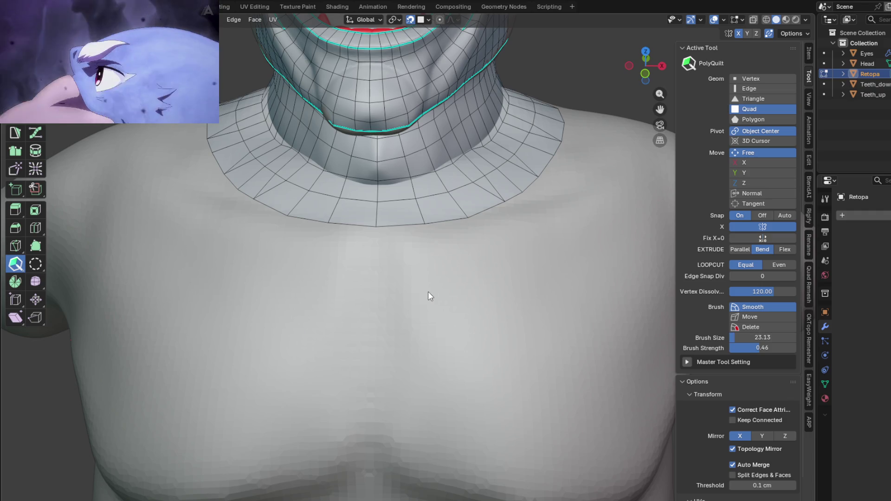
{"action": "mouse_move", "coordinate": [358, 277]}
{"action": "middle_mouse_down"}
{"action": "mouse_move", "coordinate": [398, 232]}
{"action": "mouse_move", "coordinate": [372, 272]}
{"action": "mouse_move", "coordinate": [432, 346]}
{"action": "mouse_move", "coordinate": [443, 335]}
{"action": "mouse_move", "coordinate": [359, 329]}
{"action": "mouse_move", "coordinate": [403, 348]}
{"action": "mouse_move", "coordinate": [388, 324]}
{"action": "mouse_move", "coordinate": [418, 334]}
{"action": "middle_mouse_up"}
{"action": "left_click_drag", "start_coordinate": [464, 297], "coordinate": [464, 325]}
Start a strip of quads off the collar's lower edge onto the shoulder
{"action": "mouse_move", "coordinate": [464, 325]}
{"action": "middle_mouse_down"}
{"action": "mouse_move", "coordinate": [550, 236]}
{"action": "mouse_move", "coordinate": [419, 254]}
{"action": "mouse_move", "coordinate": [466, 239]}
{"action": "mouse_move", "coordinate": [482, 273]}
{"action": "mouse_move", "coordinate": [398, 249]}
{"action": "middle_mouse_up"}
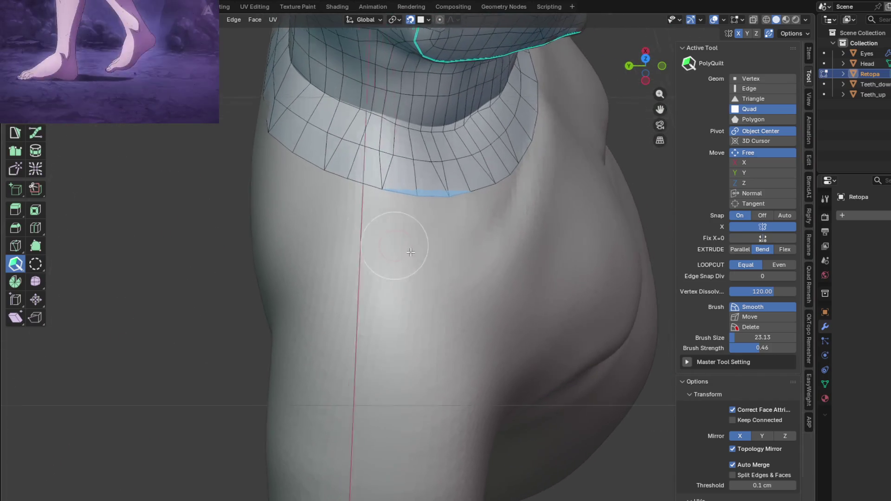
{"action": "scroll", "coordinate": [415, 225], "scroll_direction": "up", "scroll_amount": 3}
{"action": "mouse_move", "coordinate": [377, 173]}
{"action": "middle_mouse_down"}
{"action": "mouse_move", "coordinate": [382, 195]}
{"action": "mouse_move", "coordinate": [374, 193]}
{"action": "middle_mouse_up"}
{"action": "scroll", "coordinate": [378, 190], "scroll_direction": "up", "scroll_amount": 1}
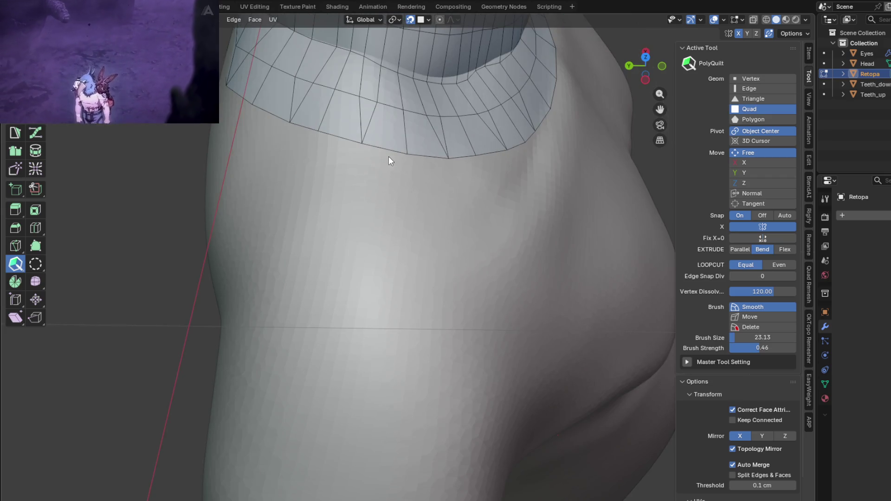
{"action": "mouse_move", "coordinate": [383, 152]}
{"action": "left_mouse_down"}
{"action": "mouse_move", "coordinate": [369, 210]}
{"action": "mouse_move", "coordinate": [381, 216]}
{"action": "left_mouse_up"}
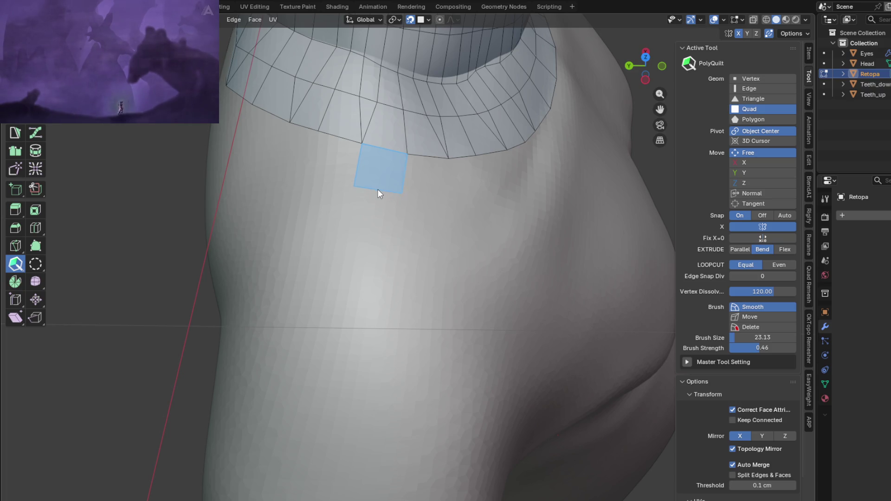
{"action": "left_click_drag", "start_coordinate": [377, 191], "coordinate": [377, 192]}
{"action": "mouse_move", "coordinate": [394, 220]}
{"action": "middle_mouse_down"}
{"action": "mouse_move", "coordinate": [308, 185]}
{"action": "mouse_move", "coordinate": [291, 158]}
{"action": "mouse_move", "coordinate": [465, 282]}
{"action": "mouse_move", "coordinate": [469, 338]}
{"action": "mouse_move", "coordinate": [519, 340]}
{"action": "mouse_move", "coordinate": [563, 324]}
{"action": "mouse_move", "coordinate": [589, 323]}
{"action": "mouse_move", "coordinate": [572, 338]}
{"action": "mouse_move", "coordinate": [634, 328]}
{"action": "mouse_move", "coordinate": [680, 283]}
{"action": "mouse_move", "coordinate": [552, 304]}
{"action": "mouse_move", "coordinate": [450, 284]}
{"action": "mouse_move", "coordinate": [491, 273]}
{"action": "mouse_move", "coordinate": [522, 318]}
{"action": "mouse_move", "coordinate": [441, 288]}
{"action": "mouse_move", "coordinate": [488, 271]}
{"action": "mouse_move", "coordinate": [496, 223]}
{"action": "middle_mouse_up"}
{"action": "scroll", "coordinate": [291, 161], "scroll_direction": "down", "scroll_amount": 5}
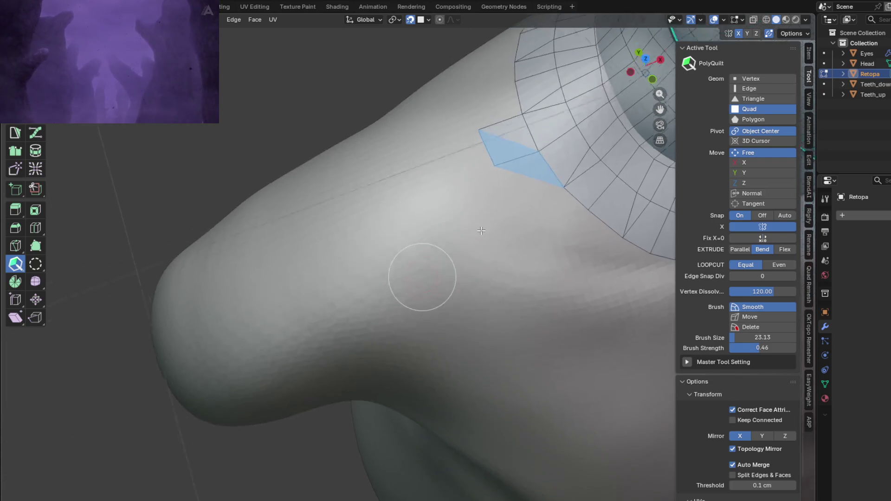
{"action": "left_click", "coordinate": [505, 196]}
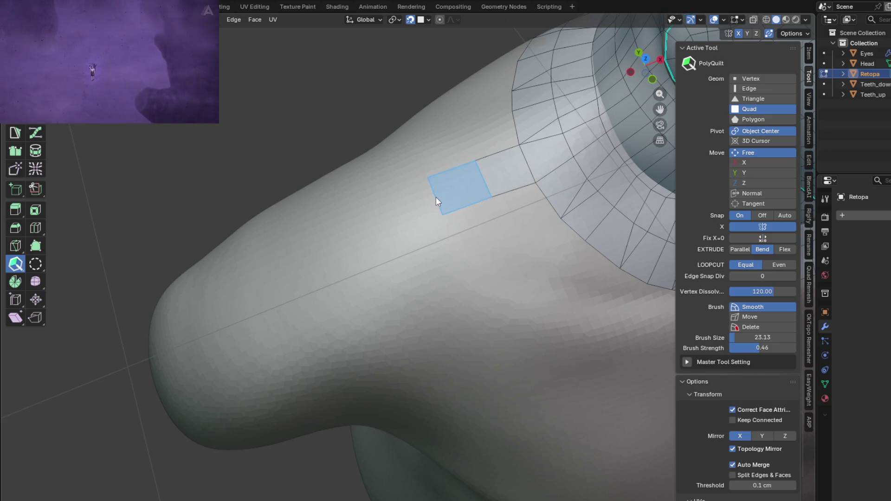
{"action": "left_click", "coordinate": [436, 199]}
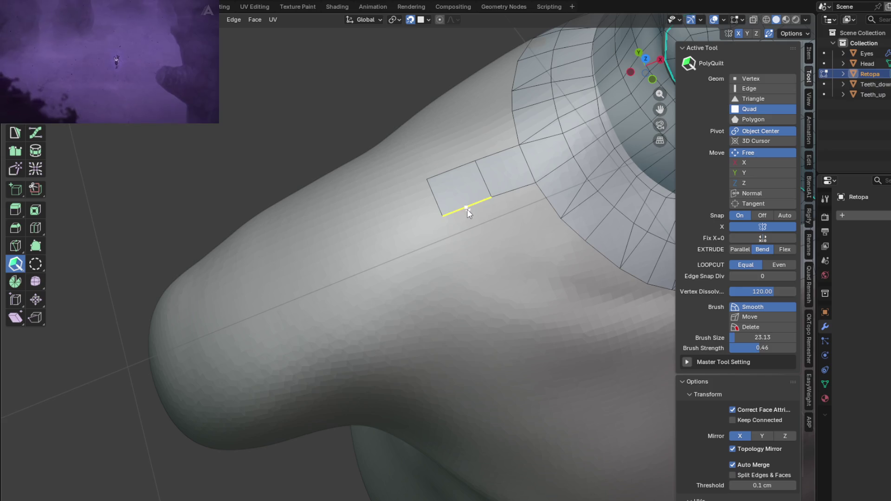
Continue the quad strip down the shoulder, filling the last gap at its end
{"action": "mouse_move", "coordinate": [467, 209]}
{"action": "left_mouse_down"}
{"action": "mouse_move", "coordinate": [472, 274]}
{"action": "mouse_move", "coordinate": [463, 257]}
{"action": "left_mouse_up"}
{"action": "left_click_drag", "start_coordinate": [437, 311], "coordinate": [426, 302]}
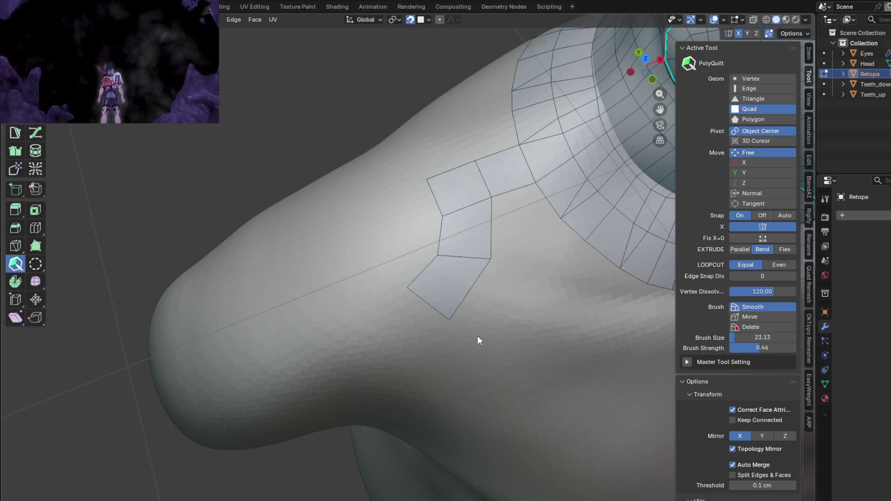
{"action": "middle_click_drag", "start_coordinate": [478, 336], "coordinate": [466, 275]}
{"action": "left_click_drag", "start_coordinate": [433, 252], "coordinate": [397, 288]}
{"action": "mouse_move", "coordinate": [396, 288]}
{"action": "middle_mouse_down"}
{"action": "mouse_move", "coordinate": [433, 334]}
{"action": "mouse_move", "coordinate": [467, 255]}
{"action": "middle_mouse_up"}
{"action": "left_click_drag", "start_coordinate": [459, 246], "coordinate": [408, 283]}
{"action": "mouse_move", "coordinate": [413, 302]}
{"action": "middle_mouse_down"}
{"action": "mouse_move", "coordinate": [501, 308]}
{"action": "mouse_move", "coordinate": [494, 306]}
{"action": "middle_mouse_up"}
{"action": "mouse_move", "coordinate": [442, 264]}
{"action": "left_mouse_down"}
{"action": "mouse_move", "coordinate": [417, 298]}
{"action": "mouse_move", "coordinate": [384, 310]}
{"action": "mouse_move", "coordinate": [355, 354]}
{"action": "mouse_move", "coordinate": [305, 344]}
{"action": "mouse_move", "coordinate": [314, 335]}
{"action": "left_mouse_up"}
{"action": "mouse_move", "coordinate": [313, 335]}
{"action": "middle_mouse_down"}
{"action": "mouse_move", "coordinate": [416, 319]}
{"action": "mouse_move", "coordinate": [446, 356]}
{"action": "middle_mouse_up"}
Pull quads out from the strip end and carry them around the shoulder cap
{"action": "left_click_drag", "start_coordinate": [413, 377], "coordinate": [376, 362]}
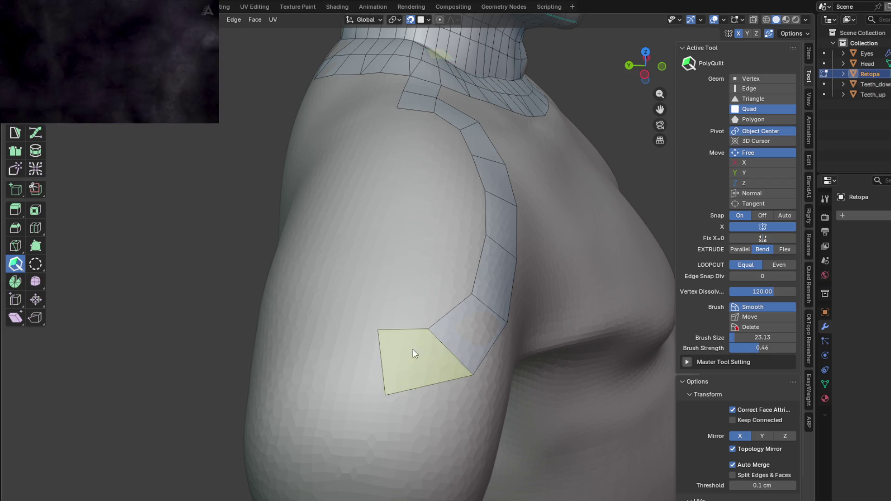
{"action": "left_click_drag", "start_coordinate": [429, 330], "coordinate": [435, 325]}
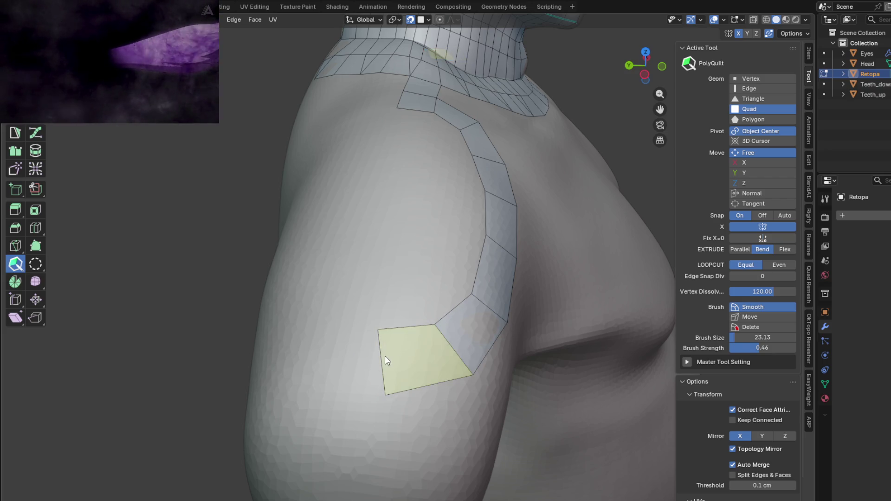
{"action": "left_click_drag", "start_coordinate": [378, 370], "coordinate": [334, 354]}
{"action": "mouse_move", "coordinate": [334, 355]}
{"action": "middle_mouse_down"}
{"action": "mouse_move", "coordinate": [378, 322]}
{"action": "mouse_move", "coordinate": [427, 316]}
{"action": "mouse_move", "coordinate": [473, 241]}
{"action": "mouse_move", "coordinate": [484, 306]}
{"action": "mouse_move", "coordinate": [542, 229]}
{"action": "mouse_move", "coordinate": [546, 282]}
{"action": "mouse_move", "coordinate": [538, 283]}
{"action": "middle_mouse_up"}
{"action": "mouse_move", "coordinate": [525, 284]}
{"action": "left_mouse_down"}
{"action": "mouse_move", "coordinate": [483, 291]}
{"action": "mouse_move", "coordinate": [422, 266]}
{"action": "left_mouse_up"}
{"action": "mouse_move", "coordinate": [422, 266]}
{"action": "middle_mouse_down"}
{"action": "mouse_move", "coordinate": [433, 232]}
{"action": "mouse_move", "coordinate": [444, 268]}
{"action": "middle_mouse_up"}
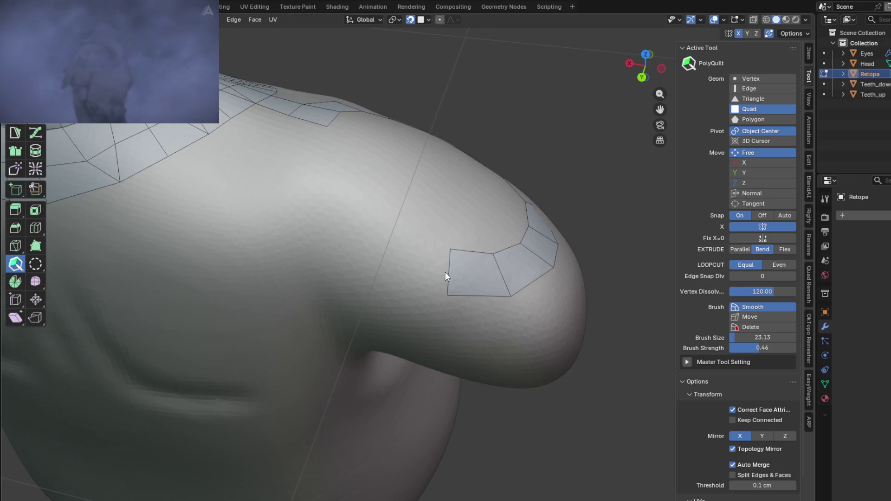
{"action": "mouse_move", "coordinate": [446, 272]}
{"action": "left_mouse_down"}
{"action": "mouse_move", "coordinate": [380, 256]}
{"action": "mouse_move", "coordinate": [389, 249]}
{"action": "left_mouse_up"}
{"action": "middle_click_drag", "start_coordinate": [389, 250], "coordinate": [406, 244]}
Close the quad ring around the shoulder and straighten its top edge
{"action": "left_click_drag", "start_coordinate": [399, 278], "coordinate": [347, 273]}
{"action": "middle_click_drag", "start_coordinate": [316, 224], "coordinate": [394, 240]}
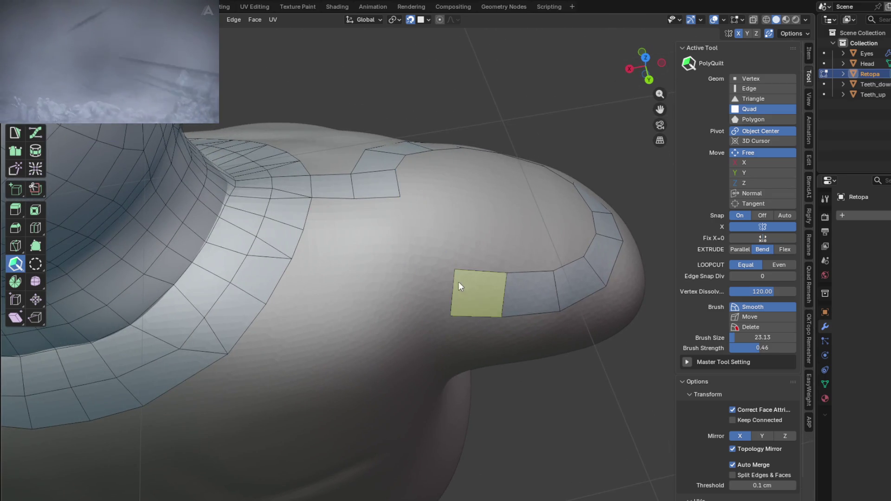
{"action": "left_click_drag", "start_coordinate": [451, 294], "coordinate": [409, 260]}
{"action": "mouse_move", "coordinate": [418, 255]}
{"action": "middle_mouse_down"}
{"action": "mouse_move", "coordinate": [449, 240]}
{"action": "mouse_move", "coordinate": [506, 251]}
{"action": "mouse_move", "coordinate": [465, 266]}
{"action": "middle_mouse_up"}
{"action": "left_click", "coordinate": [464, 263]}
{"action": "mouse_move", "coordinate": [460, 267]}
{"action": "left_mouse_down"}
{"action": "mouse_move", "coordinate": [427, 282]}
{"action": "mouse_move", "coordinate": [394, 251]}
{"action": "left_mouse_up"}
{"action": "mouse_move", "coordinate": [438, 201]}
{"action": "middle_mouse_down"}
{"action": "mouse_move", "coordinate": [502, 238]}
{"action": "mouse_move", "coordinate": [473, 219]}
{"action": "mouse_move", "coordinate": [397, 199]}
{"action": "mouse_move", "coordinate": [450, 283]}
{"action": "mouse_move", "coordinate": [450, 269]}
{"action": "middle_mouse_up"}
{"action": "mouse_move", "coordinate": [481, 218]}
{"action": "middle_mouse_down"}
{"action": "mouse_move", "coordinate": [473, 254]}
{"action": "mouse_move", "coordinate": [460, 110]}
{"action": "middle_mouse_up"}
{"action": "left_click_drag", "start_coordinate": [460, 108], "coordinate": [452, 105]}
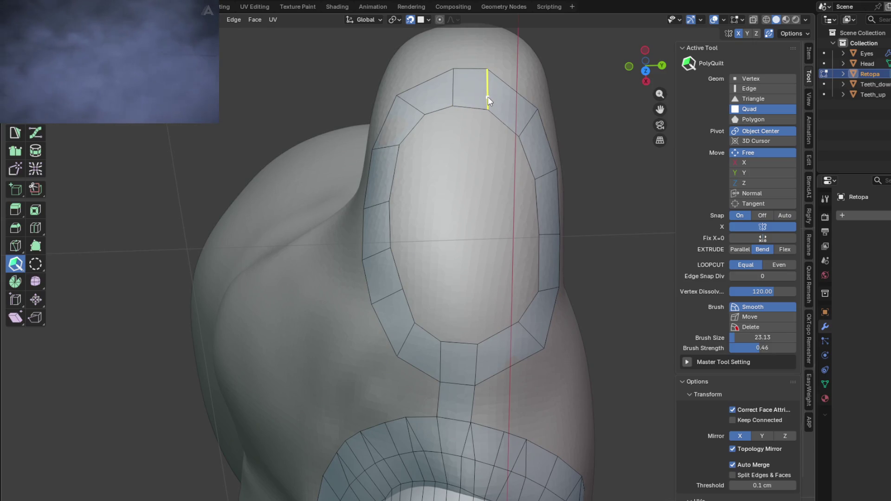
Shift a ring edge down-left and add edge cuts across a lower and a left-side ring quad
{"action": "mouse_move", "coordinate": [437, 233]}
{"action": "middle_mouse_down"}
{"action": "mouse_move", "coordinate": [458, 223]}
{"action": "mouse_move", "coordinate": [447, 228]}
{"action": "middle_mouse_up"}
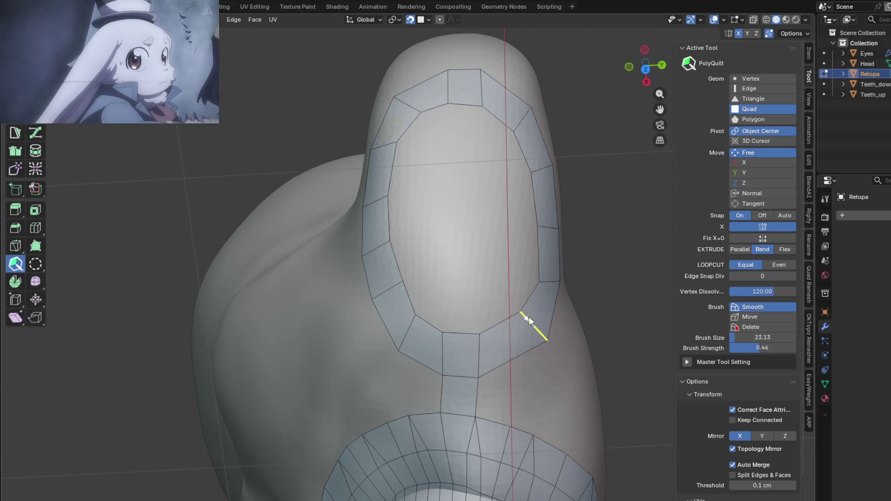
{"action": "mouse_move", "coordinate": [542, 338]}
{"action": "left_mouse_down"}
{"action": "mouse_move", "coordinate": [528, 349]}
{"action": "mouse_move", "coordinate": [536, 348]}
{"action": "left_mouse_up"}
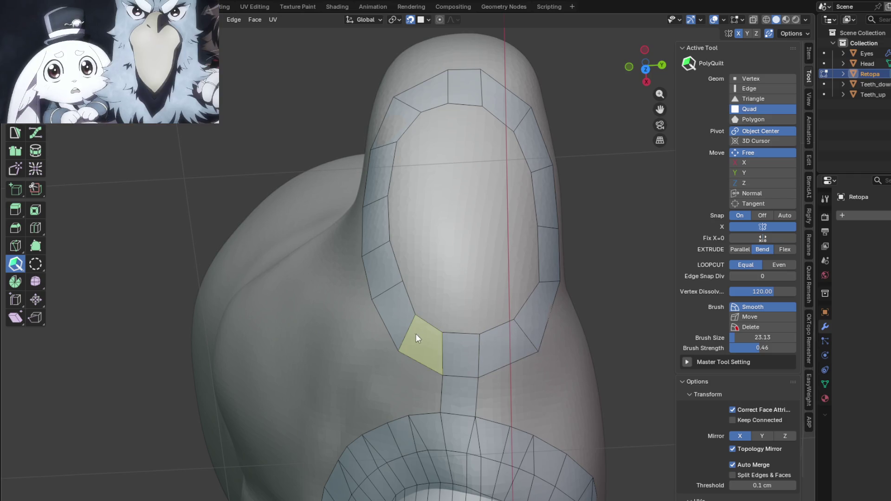
{"action": "left_click", "coordinate": [378, 200]}
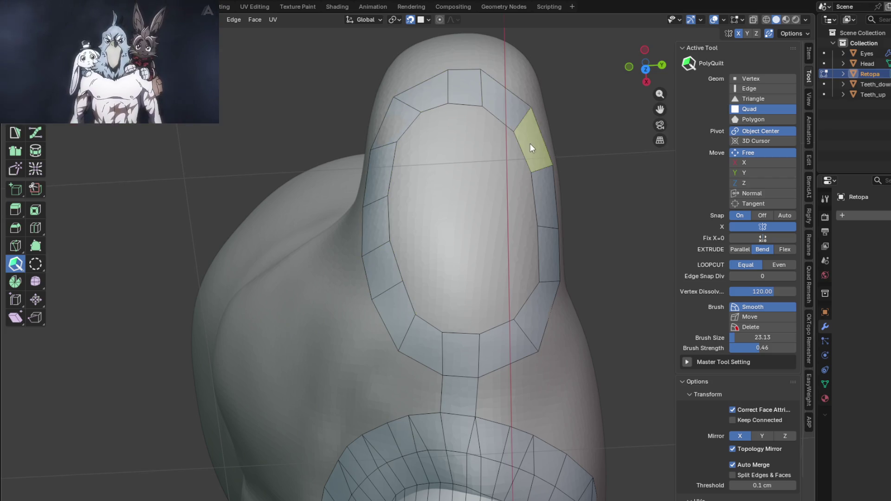
{"action": "mouse_move", "coordinate": [478, 256]}
{"action": "middle_mouse_down"}
{"action": "mouse_move", "coordinate": [496, 249]}
{"action": "mouse_move", "coordinate": [441, 245]}
{"action": "mouse_move", "coordinate": [353, 204]}
{"action": "mouse_move", "coordinate": [368, 138]}
{"action": "mouse_move", "coordinate": [408, 254]}
{"action": "mouse_move", "coordinate": [249, 208]}
{"action": "mouse_move", "coordinate": [423, 263]}
{"action": "mouse_move", "coordinate": [433, 254]}
{"action": "middle_mouse_up"}
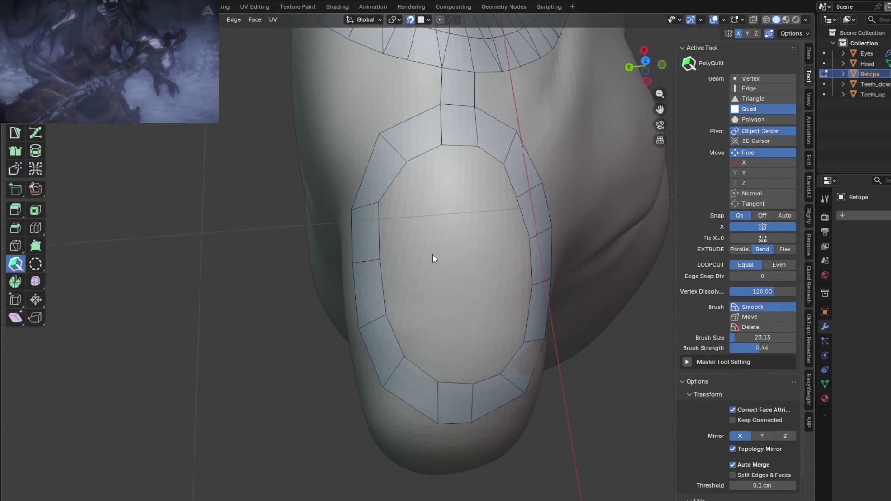
{"action": "left_click", "coordinate": [382, 292]}
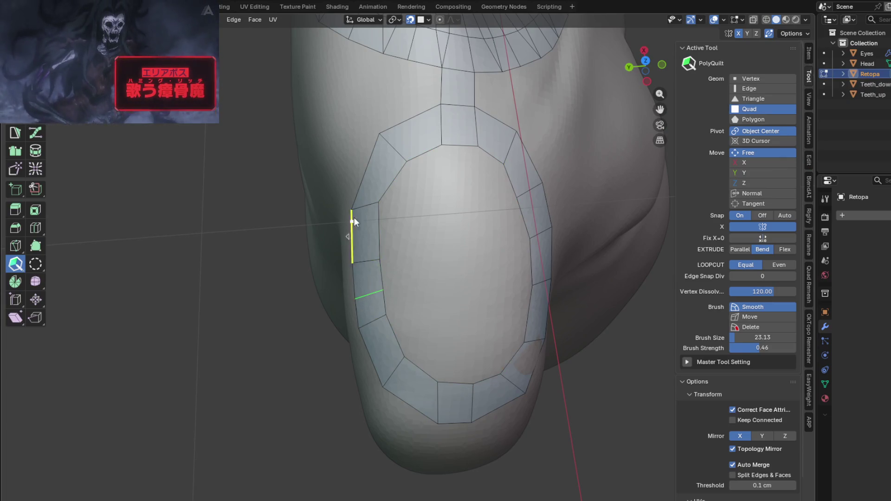
Raise a left-side vertex, lower the lower-left edge, and add a quad inside the ring's top
{"action": "left_click_drag", "start_coordinate": [352, 206], "coordinate": [354, 202]}
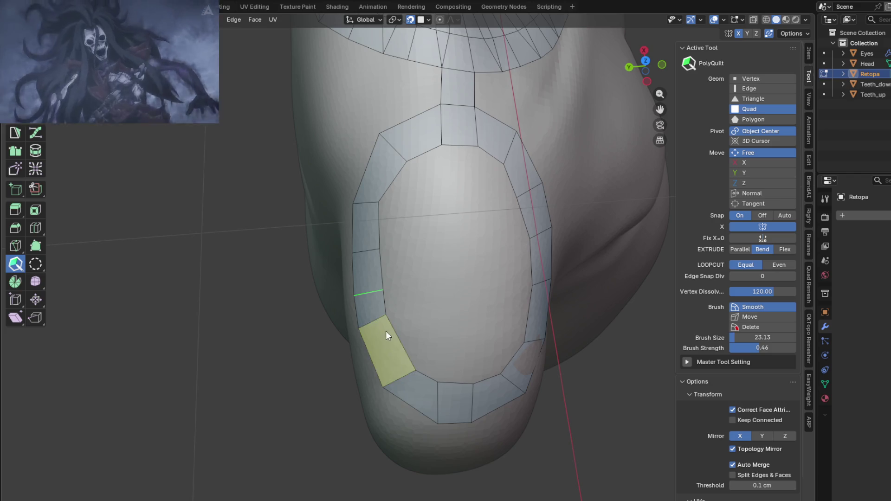
{"action": "left_click_drag", "start_coordinate": [385, 319], "coordinate": [388, 337]}
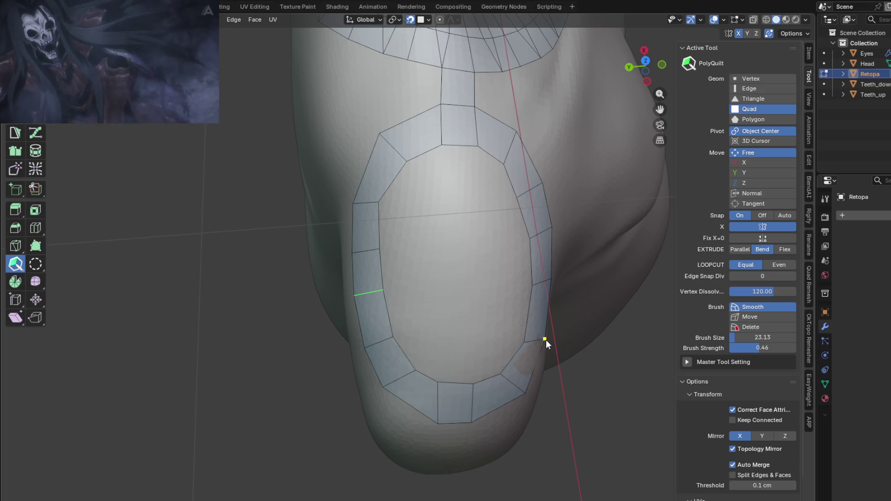
{"action": "mouse_move", "coordinate": [544, 347]}
{"action": "middle_mouse_down"}
{"action": "mouse_move", "coordinate": [460, 258]}
{"action": "mouse_move", "coordinate": [512, 272]}
{"action": "mouse_move", "coordinate": [456, 249]}
{"action": "middle_mouse_up"}
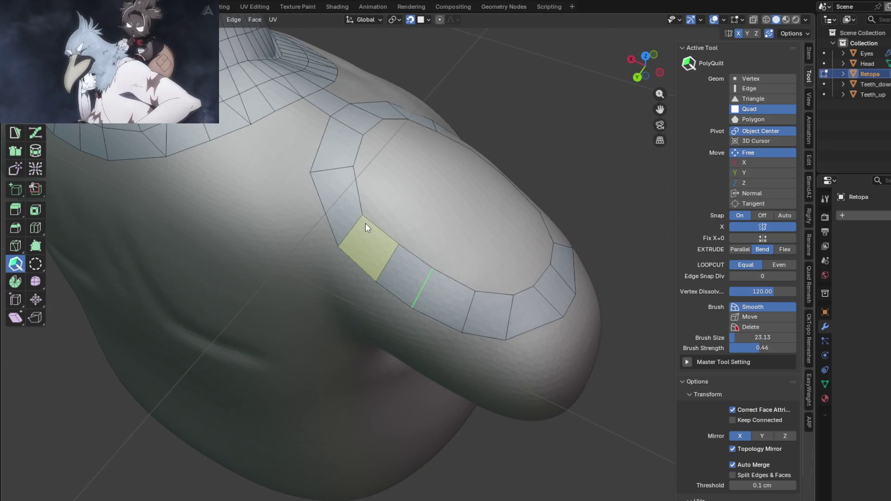
{"action": "mouse_move", "coordinate": [416, 221]}
{"action": "middle_mouse_down"}
{"action": "mouse_move", "coordinate": [393, 225]}
{"action": "mouse_move", "coordinate": [365, 194]}
{"action": "mouse_move", "coordinate": [340, 237]}
{"action": "middle_mouse_up"}
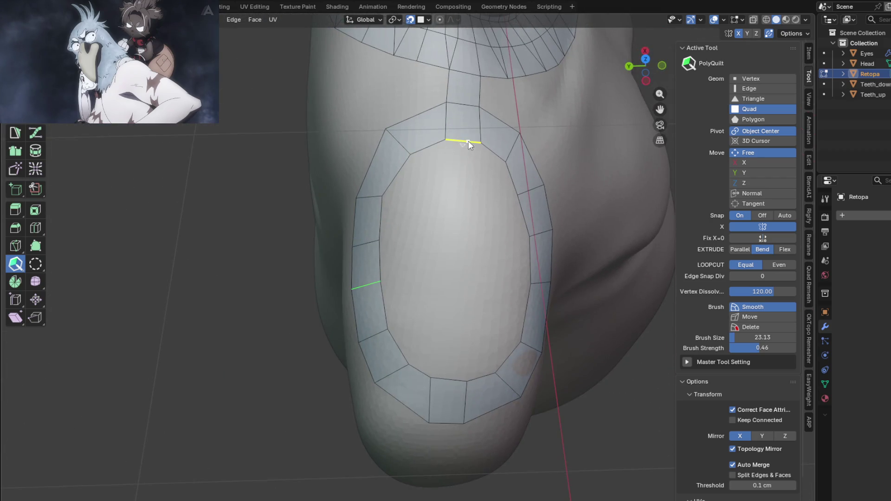
{"action": "left_click", "coordinate": [462, 205]}
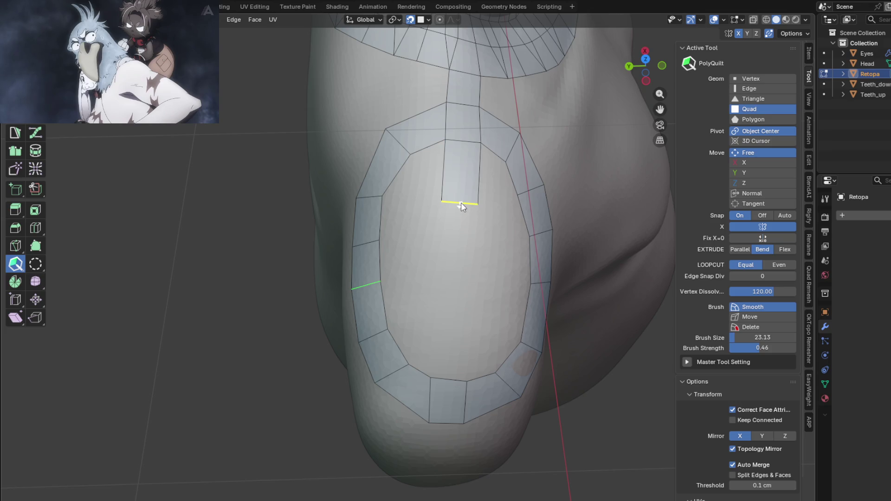
Fill a central strip of quads down to the ring bottom, plus one quad right of its top
{"action": "left_click", "coordinate": [461, 248]}
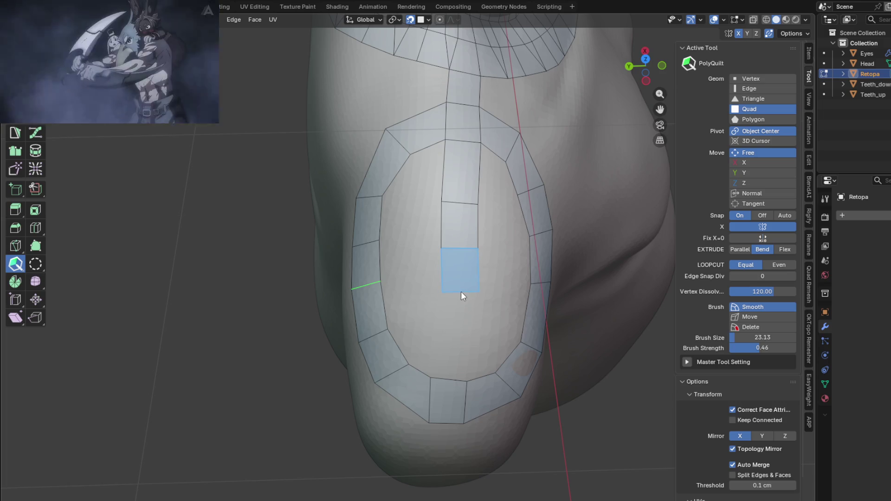
{"action": "left_click", "coordinate": [460, 292]}
{"action": "left_click", "coordinate": [459, 324]}
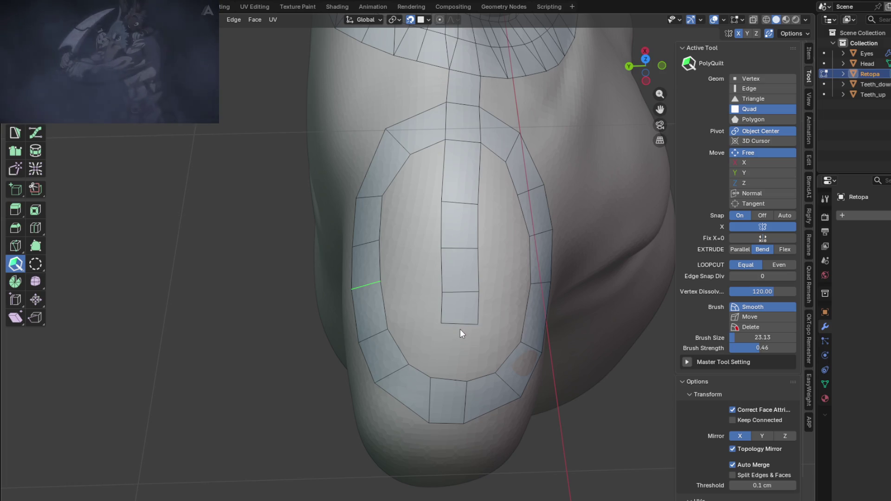
{"action": "left_click", "coordinate": [451, 378]}
{"action": "left_click", "coordinate": [464, 325]}
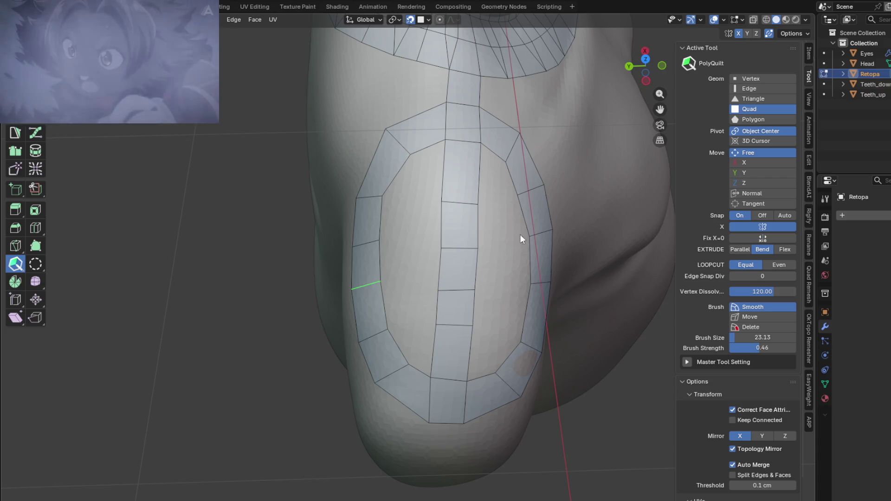
{"action": "middle_click_drag", "start_coordinate": [513, 235], "coordinate": [500, 218]}
{"action": "left_click", "coordinate": [487, 166]}
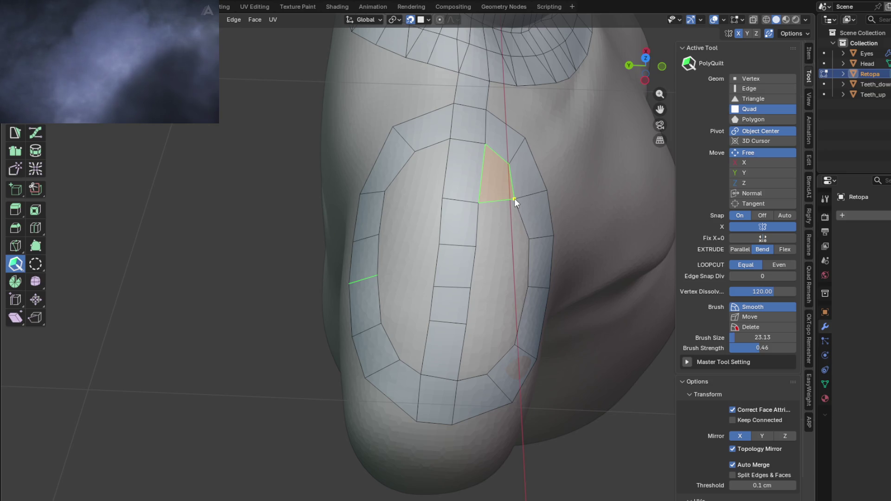
Fill the right column of quads inside the shoulder ring
{"action": "mouse_move", "coordinate": [502, 250]}
{"action": "middle_mouse_down"}
{"action": "mouse_move", "coordinate": [511, 227]}
{"action": "mouse_move", "coordinate": [456, 220]}
{"action": "middle_mouse_up"}
{"action": "left_click", "coordinate": [448, 204]}
{"action": "left_click", "coordinate": [448, 246]}
{"action": "left_click", "coordinate": [448, 304]}
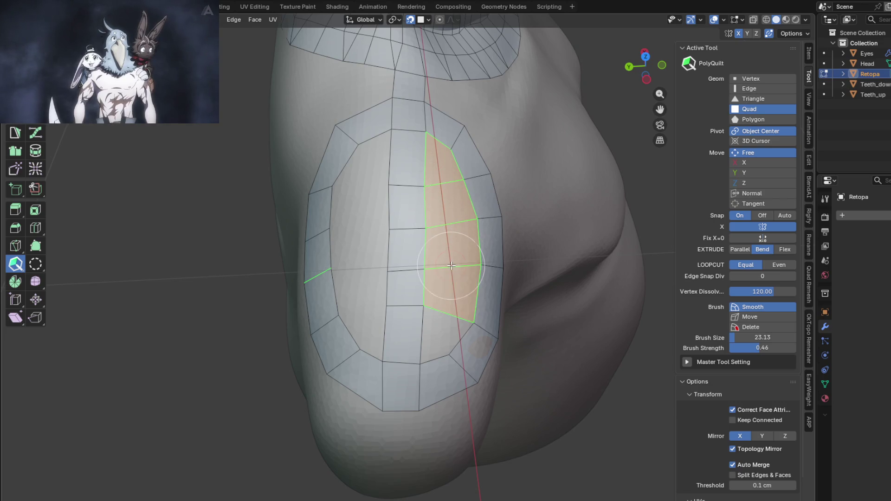
{"action": "left_click", "coordinate": [448, 318]}
{"action": "middle_click_drag", "start_coordinate": [448, 318], "coordinate": [433, 318]}
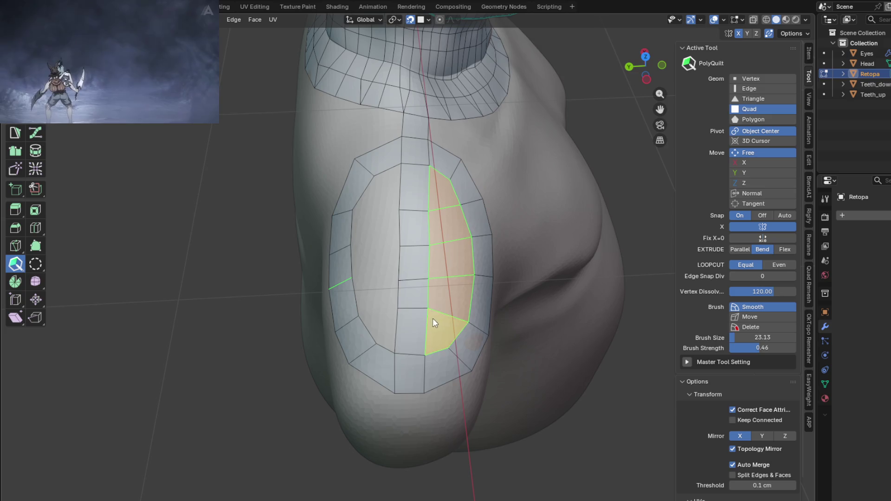
Fill the left column of quads bottom to top, then smooth the new patch
{"action": "left_click", "coordinate": [378, 324]}
{"action": "left_click", "coordinate": [378, 296]}
{"action": "left_click", "coordinate": [376, 262]}
{"action": "left_click", "coordinate": [376, 218]}
{"action": "left_click", "coordinate": [373, 190]}
{"action": "middle_click_drag", "start_coordinate": [413, 239], "coordinate": [435, 246]}
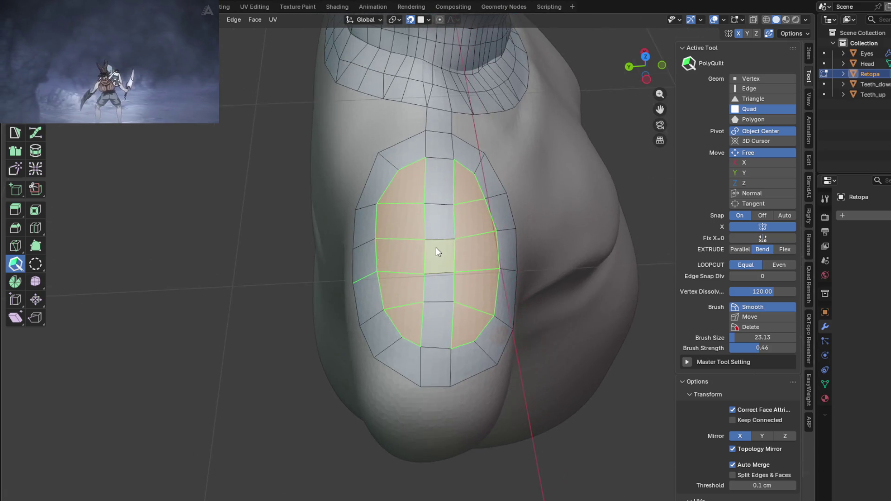
{"action": "middle_click_drag", "start_coordinate": [422, 336], "coordinate": [424, 297]}
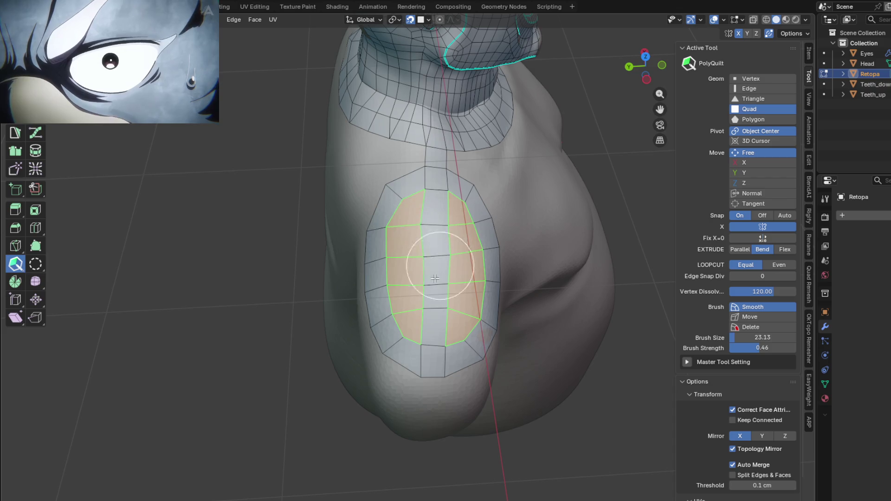
{"action": "mouse_move", "coordinate": [427, 283]}
{"action": "left_mouse_down", "text": "shift"}
{"action": "mouse_move", "coordinate": [461, 234]}
{"action": "mouse_move", "coordinate": [397, 199]}
{"action": "mouse_move", "coordinate": [383, 214]}
{"action": "mouse_move", "coordinate": [457, 248]}
{"action": "mouse_move", "coordinate": [398, 288]}
{"action": "mouse_move", "coordinate": [458, 334]}
{"action": "mouse_move", "coordinate": [454, 353]}
{"action": "mouse_move", "coordinate": [471, 279]}
{"action": "mouse_move", "coordinate": [427, 225]}
{"action": "mouse_move", "coordinate": [397, 216]}
{"action": "left_mouse_up", "text": "shift"}
Smooth the patch further and add a quad below the chest patch
{"action": "mouse_move", "coordinate": [397, 215]}
{"action": "middle_mouse_down"}
{"action": "mouse_move", "coordinate": [439, 219]}
{"action": "mouse_move", "coordinate": [458, 174]}
{"action": "mouse_move", "coordinate": [440, 225]}
{"action": "mouse_move", "coordinate": [461, 227]}
{"action": "middle_mouse_up"}
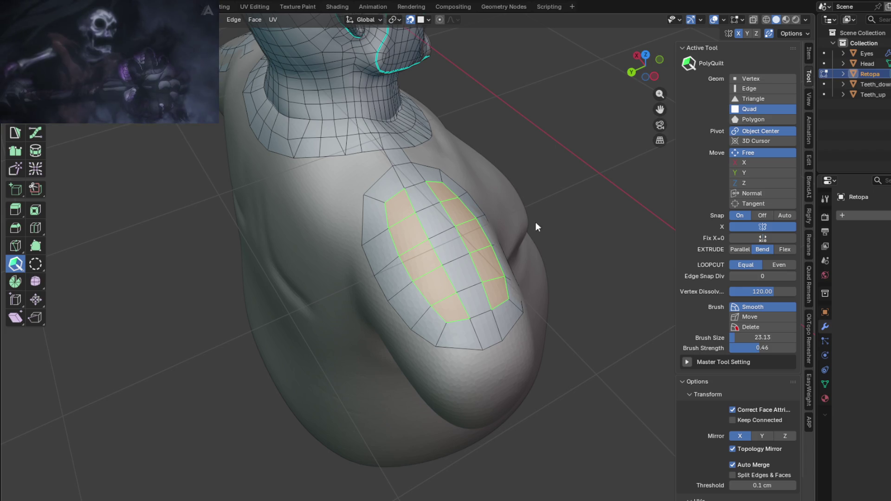
{"action": "mouse_move", "coordinate": [533, 239]}
{"action": "middle_mouse_down"}
{"action": "mouse_move", "coordinate": [464, 209]}
{"action": "mouse_move", "coordinate": [448, 160]}
{"action": "mouse_move", "coordinate": [409, 249]}
{"action": "mouse_move", "coordinate": [369, 189]}
{"action": "mouse_move", "coordinate": [447, 204]}
{"action": "mouse_move", "coordinate": [466, 237]}
{"action": "mouse_move", "coordinate": [457, 153]}
{"action": "mouse_move", "coordinate": [464, 283]}
{"action": "mouse_move", "coordinate": [425, 341]}
{"action": "middle_mouse_up"}
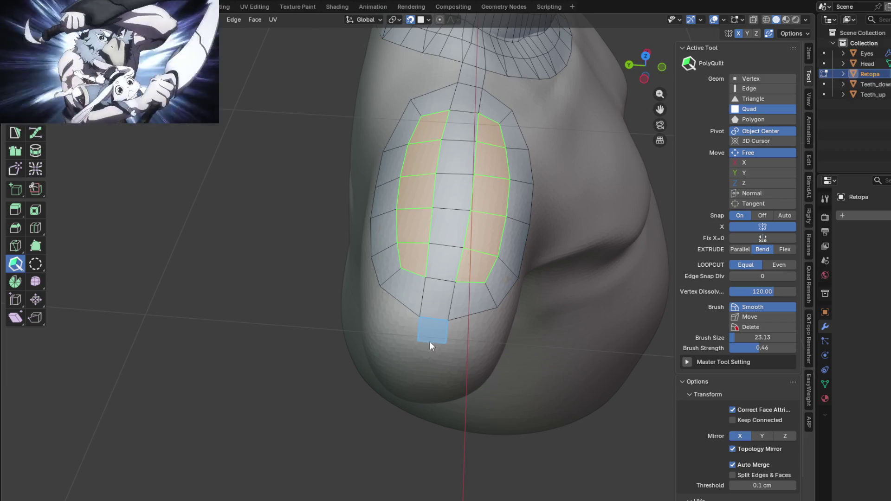
{"action": "left_click", "coordinate": [426, 349]}
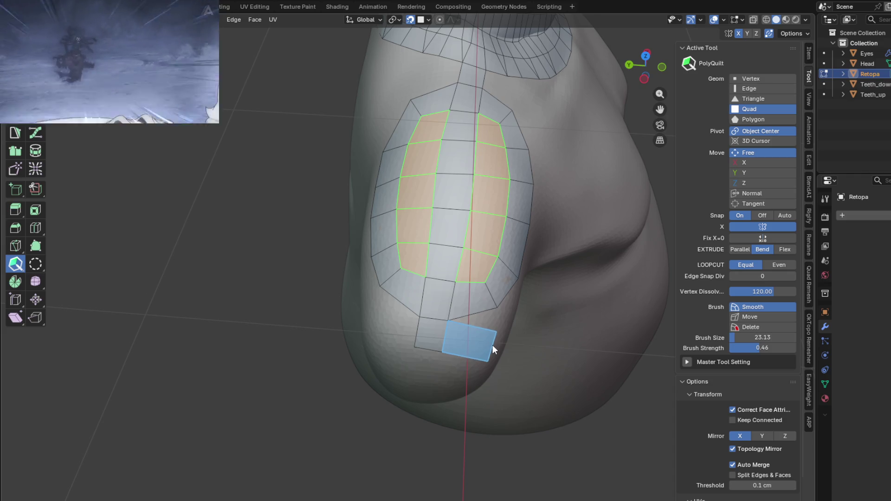
{"action": "middle_click_drag", "start_coordinate": [493, 345], "coordinate": [369, 190]}
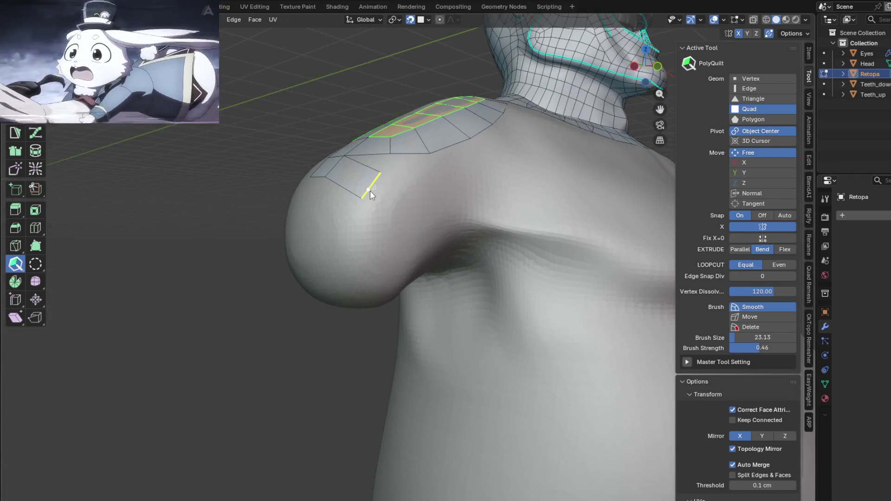
Place and extrude quads across the top of the shoulder cap
{"action": "left_click", "coordinate": [386, 223]}
{"action": "mouse_move", "coordinate": [386, 223]}
{"action": "middle_mouse_down"}
{"action": "mouse_move", "coordinate": [357, 219]}
{"action": "mouse_move", "coordinate": [351, 207]}
{"action": "middle_mouse_up"}
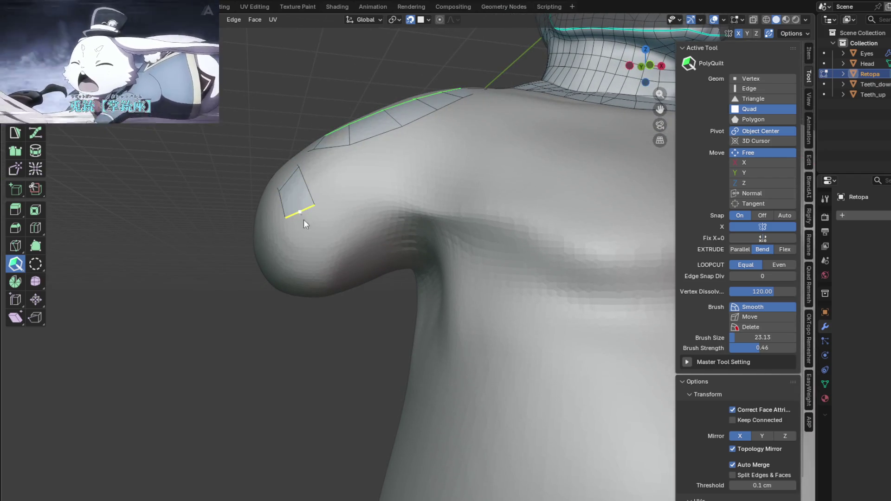
{"action": "left_click", "coordinate": [309, 257]}
{"action": "middle_click_drag", "start_coordinate": [333, 264], "coordinate": [335, 197]}
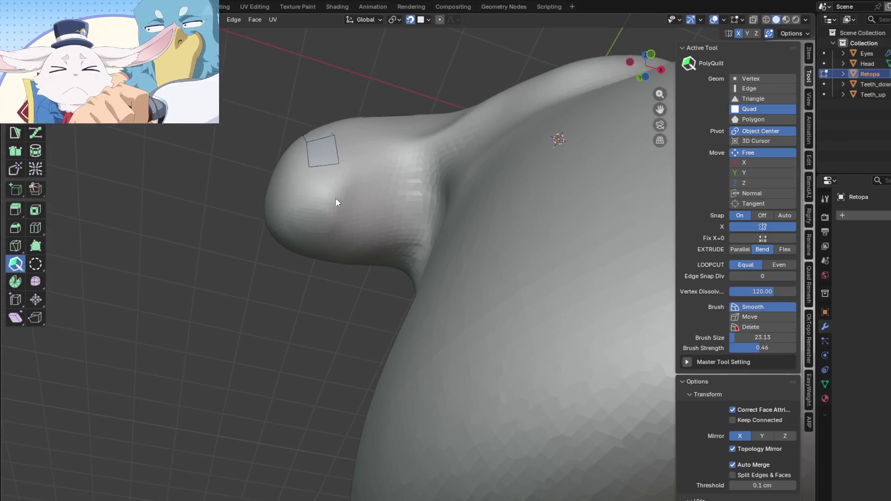
{"action": "left_click_drag", "start_coordinate": [326, 172], "coordinate": [313, 210]}
{"action": "middle_click_drag", "start_coordinate": [313, 211], "coordinate": [427, 190]}
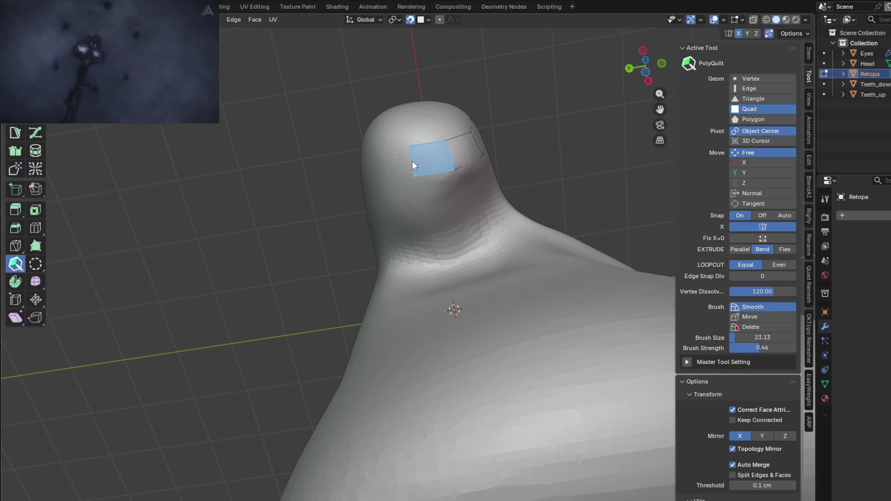
{"action": "left_click", "coordinate": [412, 161]}
{"action": "mouse_move", "coordinate": [438, 166]}
{"action": "middle_mouse_down"}
{"action": "mouse_move", "coordinate": [502, 219]}
{"action": "mouse_move", "coordinate": [511, 256]}
{"action": "middle_mouse_up"}
Add a strip of quads down the outer shoulder toward the arm's underside
{"action": "left_click", "coordinate": [457, 183]}
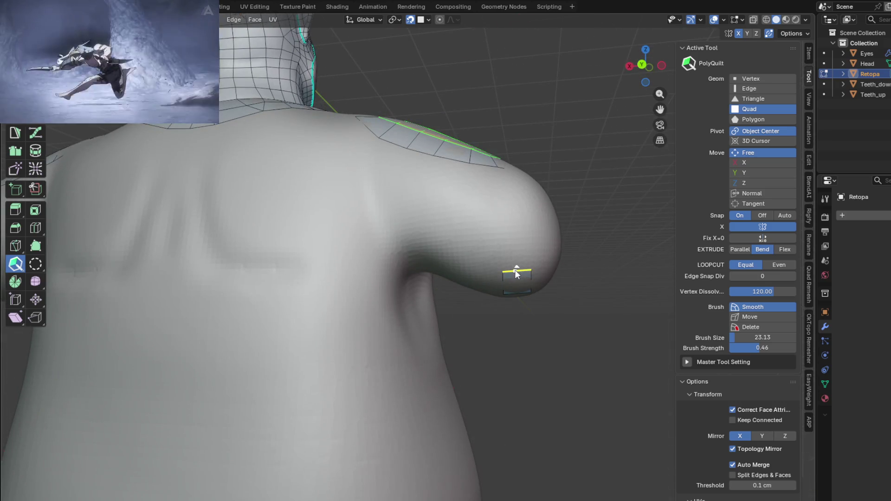
{"action": "left_click", "coordinate": [521, 233]}
{"action": "mouse_move", "coordinate": [521, 233]}
{"action": "middle_mouse_down"}
{"action": "mouse_move", "coordinate": [503, 229]}
{"action": "mouse_move", "coordinate": [478, 243]}
{"action": "middle_mouse_up"}
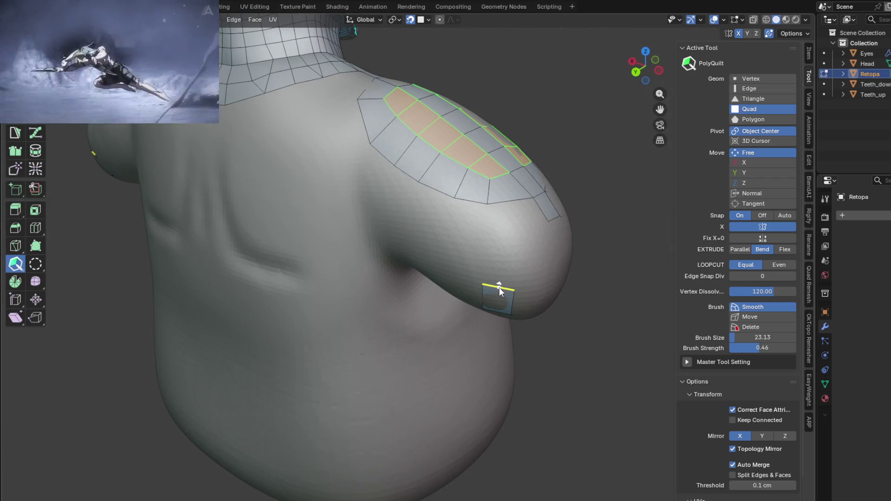
{"action": "left_click", "coordinate": [509, 249]}
{"action": "middle_click_drag", "start_coordinate": [510, 249], "coordinate": [504, 294]}
{"action": "mouse_move", "coordinate": [501, 300]}
{"action": "left_mouse_down"}
{"action": "mouse_move", "coordinate": [520, 254]}
{"action": "mouse_move", "coordinate": [534, 255]}
{"action": "left_mouse_up"}
{"action": "mouse_move", "coordinate": [533, 255]}
{"action": "middle_mouse_down"}
{"action": "mouse_move", "coordinate": [522, 260]}
{"action": "mouse_move", "coordinate": [507, 236]}
{"action": "middle_mouse_up"}
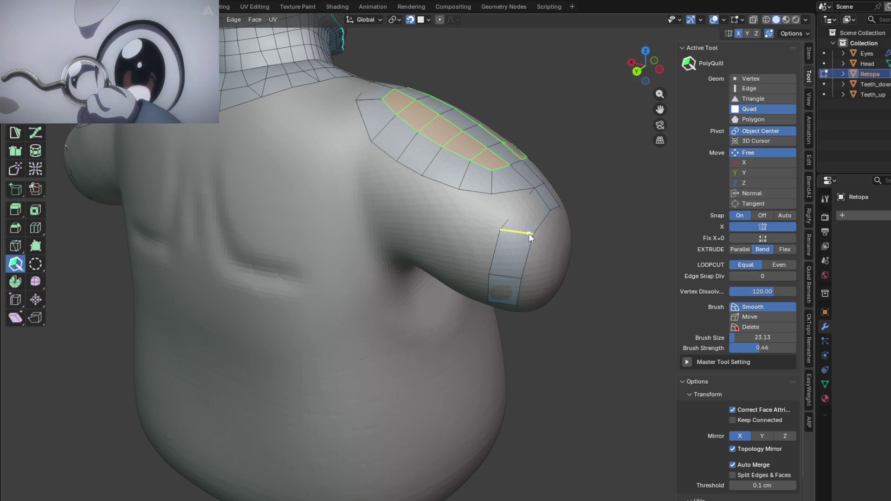
{"action": "mouse_move", "coordinate": [530, 238]}
{"action": "middle_mouse_down"}
{"action": "mouse_move", "coordinate": [533, 217]}
{"action": "mouse_move", "coordinate": [467, 228]}
{"action": "middle_mouse_up"}
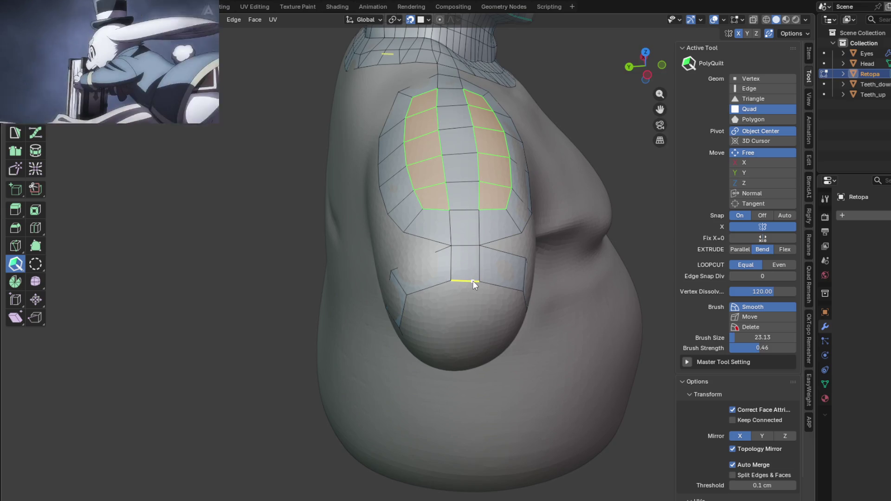
{"action": "mouse_move", "coordinate": [473, 280]}
{"action": "middle_mouse_down"}
{"action": "mouse_move", "coordinate": [575, 263]}
{"action": "mouse_move", "coordinate": [572, 224]}
{"action": "mouse_move", "coordinate": [519, 280]}
{"action": "mouse_move", "coordinate": [489, 283]}
{"action": "mouse_move", "coordinate": [466, 305]}
{"action": "mouse_move", "coordinate": [542, 243]}
{"action": "mouse_move", "coordinate": [526, 205]}
{"action": "mouse_move", "coordinate": [397, 215]}
{"action": "mouse_move", "coordinate": [358, 304]}
{"action": "mouse_move", "coordinate": [440, 314]}
{"action": "mouse_move", "coordinate": [454, 332]}
{"action": "mouse_move", "coordinate": [458, 278]}
{"action": "mouse_move", "coordinate": [506, 293]}
{"action": "mouse_move", "coordinate": [464, 256]}
{"action": "mouse_move", "coordinate": [450, 279]}
{"action": "mouse_move", "coordinate": [424, 288]}
{"action": "mouse_move", "coordinate": [326, 296]}
{"action": "mouse_move", "coordinate": [359, 302]}
{"action": "middle_mouse_up"}
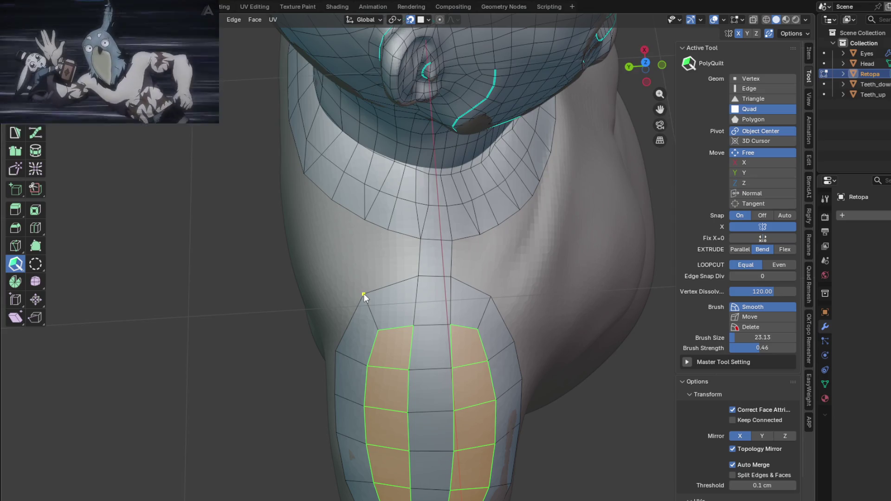
Extend a new quad left from the chest strip and reshape its corner
{"action": "mouse_move", "coordinate": [384, 260]}
{"action": "middle_mouse_down"}
{"action": "mouse_move", "coordinate": [372, 251]}
{"action": "mouse_move", "coordinate": [403, 242]}
{"action": "middle_mouse_up"}
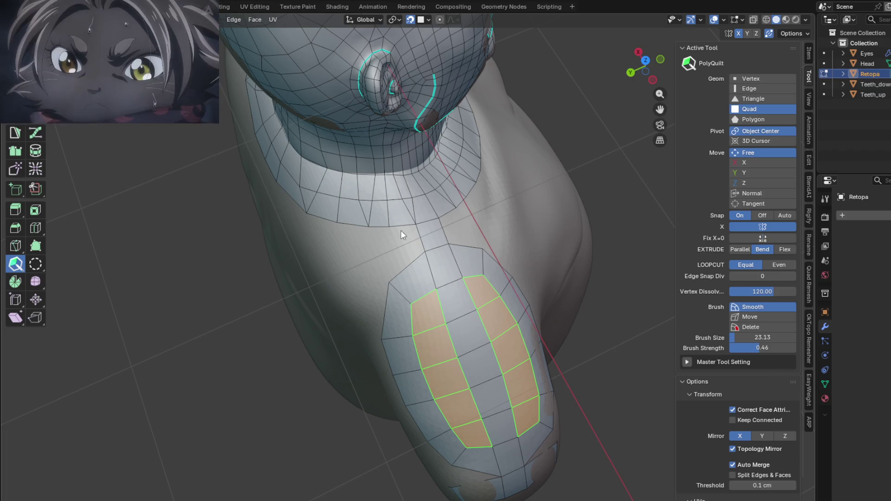
{"action": "mouse_move", "coordinate": [519, 288]}
{"action": "middle_mouse_down"}
{"action": "mouse_move", "coordinate": [519, 213]}
{"action": "mouse_move", "coordinate": [487, 184]}
{"action": "mouse_move", "coordinate": [388, 204]}
{"action": "mouse_move", "coordinate": [530, 262]}
{"action": "mouse_move", "coordinate": [589, 308]}
{"action": "mouse_move", "coordinate": [404, 283]}
{"action": "mouse_move", "coordinate": [433, 322]}
{"action": "mouse_move", "coordinate": [486, 335]}
{"action": "mouse_move", "coordinate": [450, 330]}
{"action": "mouse_move", "coordinate": [389, 294]}
{"action": "middle_mouse_up"}
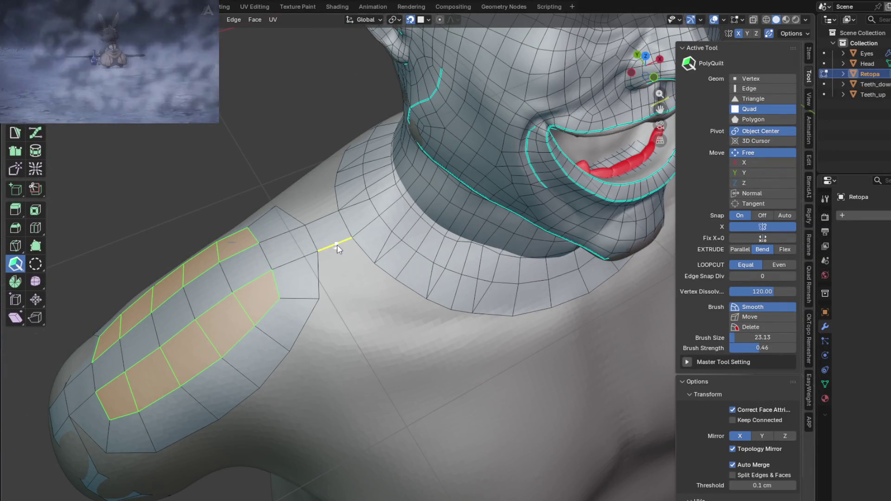
{"action": "mouse_move", "coordinate": [337, 247]}
{"action": "middle_mouse_down"}
{"action": "mouse_move", "coordinate": [338, 274]}
{"action": "mouse_move", "coordinate": [450, 300]}
{"action": "middle_mouse_up"}
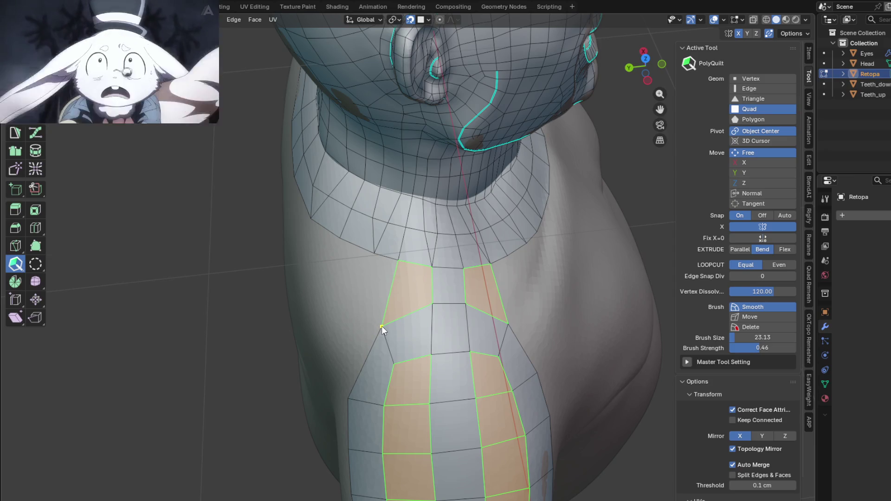
{"action": "middle_click_drag", "start_coordinate": [399, 263], "coordinate": [436, 251]}
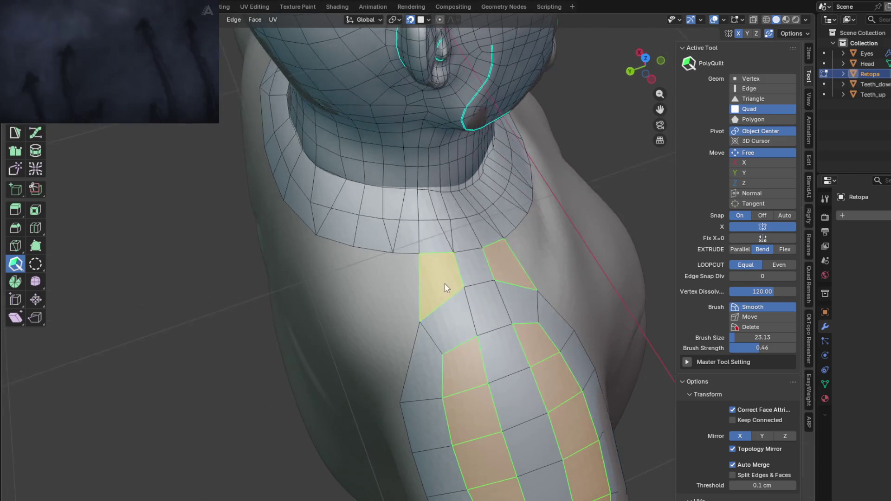
{"action": "left_click_drag", "start_coordinate": [417, 290], "coordinate": [391, 285]}
{"action": "mouse_move", "coordinate": [389, 319]}
{"action": "left_mouse_down"}
{"action": "mouse_move", "coordinate": [355, 299]}
{"action": "mouse_move", "coordinate": [356, 311]}
{"action": "mouse_move", "coordinate": [338, 303]}
{"action": "left_mouse_up"}
Brush-slide the strip edge near the collarbone to even out two quads
{"action": "mouse_move", "coordinate": [332, 245]}
{"action": "middle_mouse_down"}
{"action": "mouse_move", "coordinate": [388, 225]}
{"action": "mouse_move", "coordinate": [326, 252]}
{"action": "mouse_move", "coordinate": [371, 232]}
{"action": "mouse_move", "coordinate": [408, 234]}
{"action": "middle_mouse_up"}
{"action": "key", "text": "shift"}
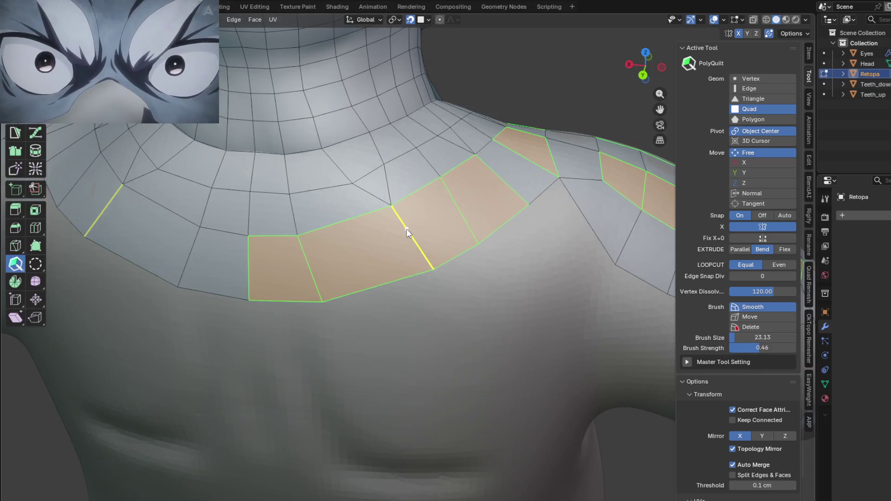
{"action": "left_click_drag", "start_coordinate": [404, 229], "coordinate": [385, 238]}
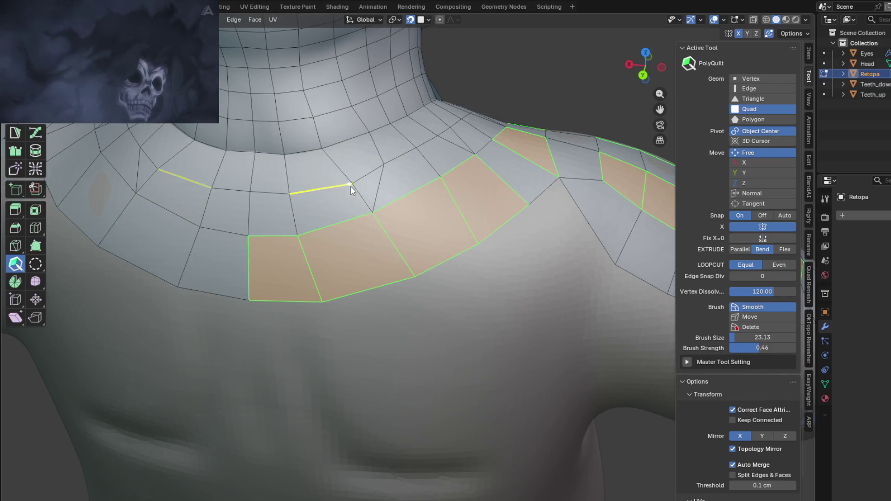
{"action": "mouse_move", "coordinate": [388, 188]}
{"action": "middle_mouse_down"}
{"action": "mouse_move", "coordinate": [375, 211]}
{"action": "mouse_move", "coordinate": [380, 165]}
{"action": "mouse_move", "coordinate": [420, 169]}
{"action": "mouse_move", "coordinate": [365, 222]}
{"action": "mouse_move", "coordinate": [374, 266]}
{"action": "mouse_move", "coordinate": [519, 238]}
{"action": "mouse_move", "coordinate": [549, 253]}
{"action": "mouse_move", "coordinate": [546, 316]}
{"action": "middle_mouse_up"}
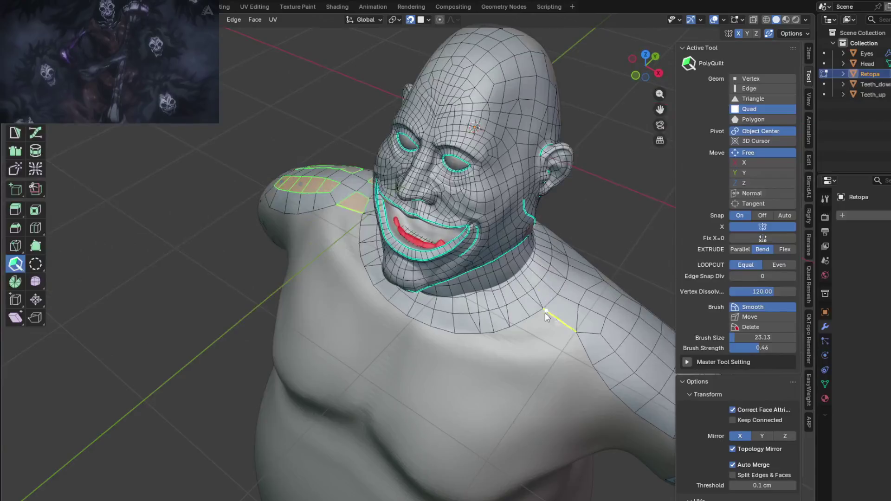
{"action": "scroll", "coordinate": [546, 317], "scroll_direction": "up", "scroll_amount": 3}
Add a row of quads along the neck base, closing it across the front
{"action": "left_click", "coordinate": [529, 311]}
{"action": "left_click", "coordinate": [503, 327]}
{"action": "left_click", "coordinate": [478, 337]}
{"action": "left_click", "coordinate": [443, 348]}
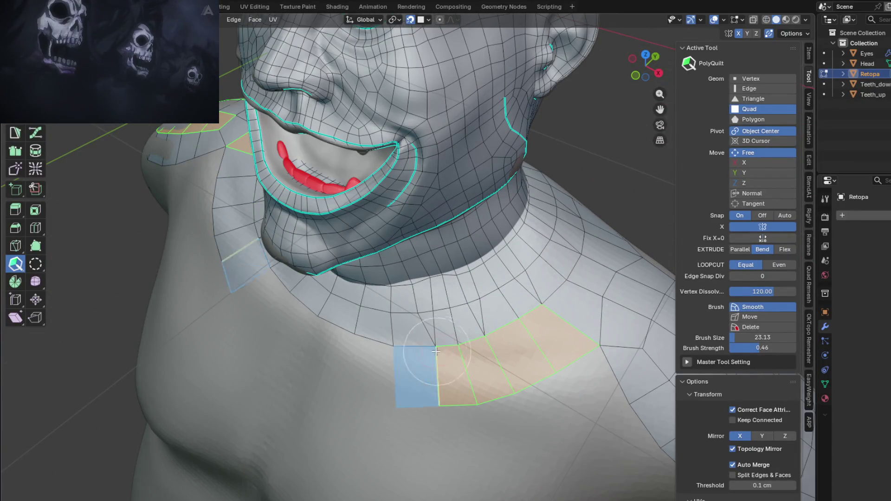
{"action": "left_click", "coordinate": [415, 347]}
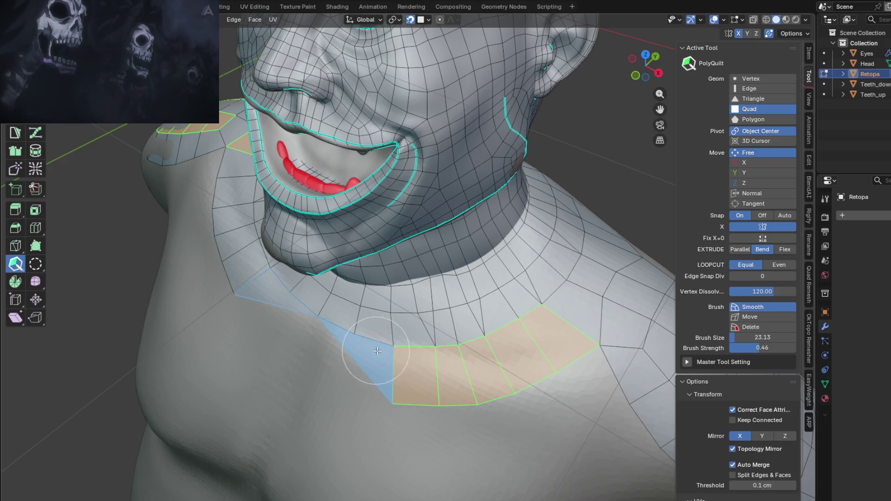
{"action": "mouse_move", "coordinate": [403, 349]}
{"action": "middle_mouse_down"}
{"action": "mouse_move", "coordinate": [494, 312]}
{"action": "mouse_move", "coordinate": [490, 327]}
{"action": "mouse_move", "coordinate": [471, 333]}
{"action": "middle_mouse_up"}
{"action": "left_click", "coordinate": [473, 325]}
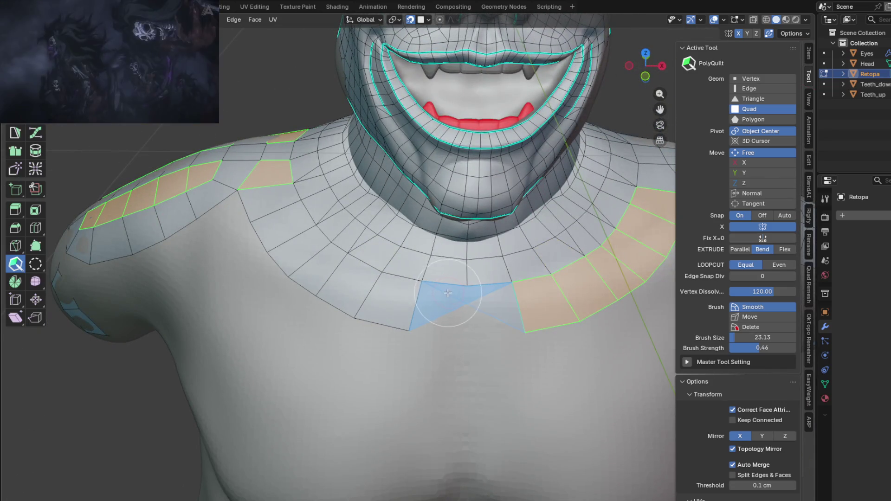
{"action": "left_click", "coordinate": [424, 328]}
Adjust the collar ring's lower boundary vertices into an even, shallow V border
{"action": "left_click_drag", "start_coordinate": [430, 335], "coordinate": [435, 303]}
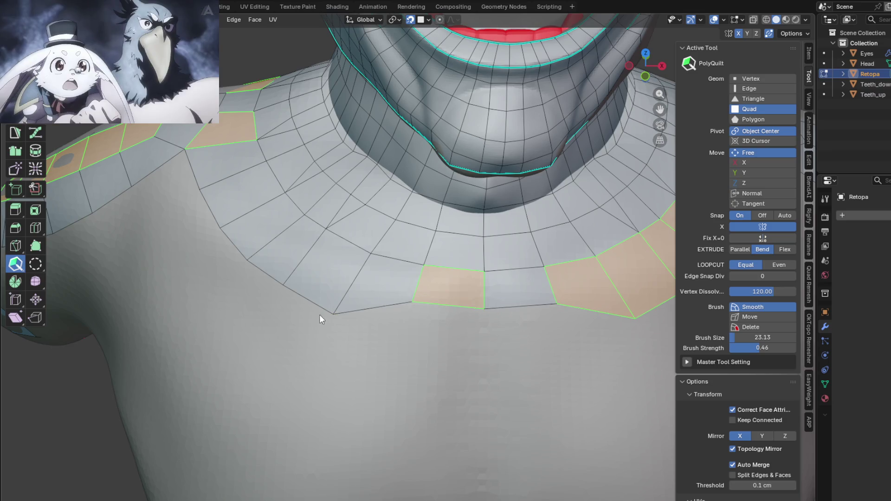
{"action": "mouse_move", "coordinate": [320, 310]}
{"action": "left_mouse_down"}
{"action": "mouse_move", "coordinate": [332, 282]}
{"action": "mouse_move", "coordinate": [288, 274]}
{"action": "left_mouse_up"}
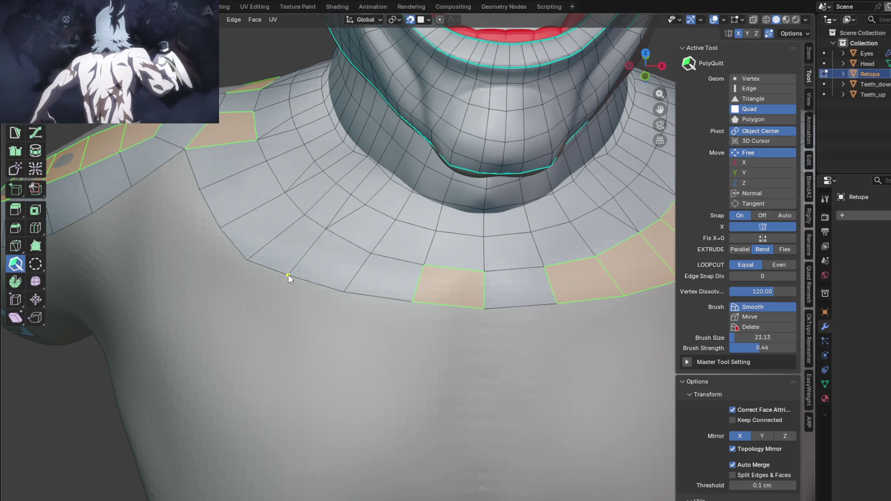
{"action": "middle_click_drag", "start_coordinate": [290, 274], "coordinate": [423, 283]}
{"action": "mouse_move", "coordinate": [425, 282]}
{"action": "left_mouse_down"}
{"action": "mouse_move", "coordinate": [422, 294]}
{"action": "mouse_move", "coordinate": [386, 283]}
{"action": "mouse_move", "coordinate": [432, 289]}
{"action": "left_mouse_up"}
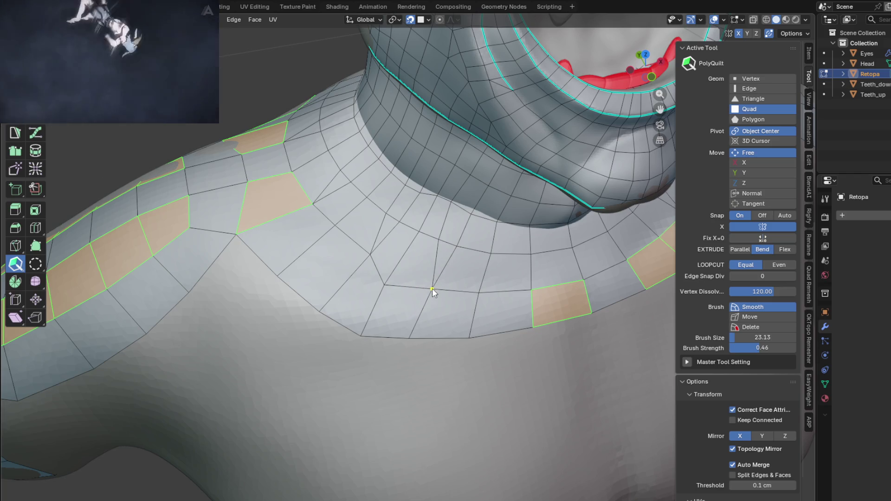
{"action": "left_click_drag", "start_coordinate": [370, 255], "coordinate": [350, 271]}
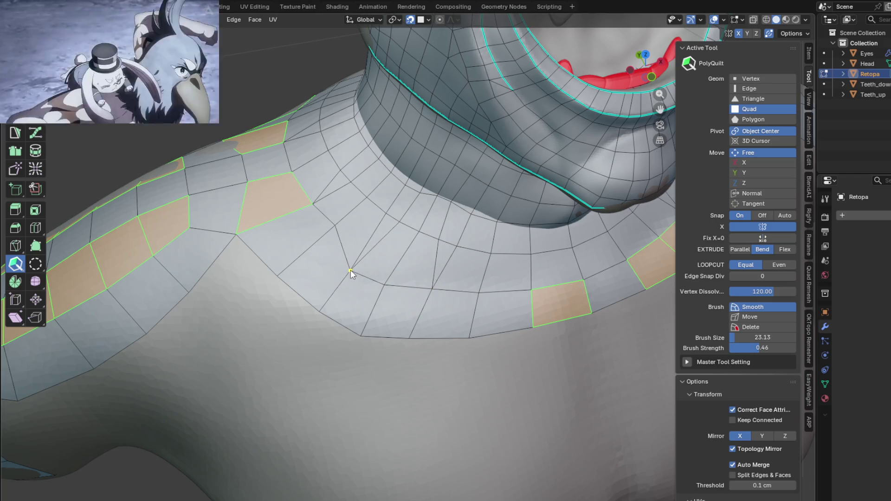
{"action": "mouse_move", "coordinate": [340, 236]}
{"action": "middle_mouse_down"}
{"action": "mouse_move", "coordinate": [382, 249]}
{"action": "mouse_move", "coordinate": [419, 293]}
{"action": "middle_mouse_up"}
{"action": "mouse_move", "coordinate": [435, 293]}
{"action": "left_mouse_down"}
{"action": "mouse_move", "coordinate": [423, 344]}
{"action": "mouse_move", "coordinate": [429, 321]}
{"action": "left_mouse_up"}
{"action": "middle_click_drag", "start_coordinate": [428, 321], "coordinate": [399, 317]}
{"action": "left_click_drag", "start_coordinate": [331, 280], "coordinate": [325, 297]}
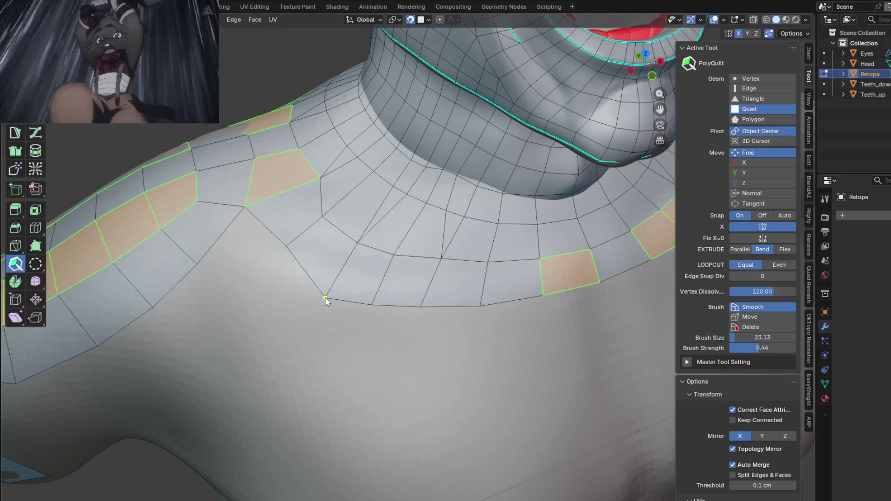
{"action": "mouse_move", "coordinate": [287, 246]}
{"action": "left_mouse_down"}
{"action": "mouse_move", "coordinate": [287, 262]}
{"action": "mouse_move", "coordinate": [279, 260]}
{"action": "left_mouse_up"}
Inspect the chin, chest and collar base, ending in front view (KP_1)
{"action": "scroll", "coordinate": [278, 262], "scroll_direction": "down", "scroll_amount": 5}
{"action": "mouse_move", "coordinate": [448, 286]}
{"action": "middle_mouse_down"}
{"action": "mouse_move", "coordinate": [430, 258]}
{"action": "mouse_move", "coordinate": [457, 261]}
{"action": "mouse_move", "coordinate": [427, 332]}
{"action": "mouse_move", "coordinate": [544, 341]}
{"action": "mouse_move", "coordinate": [622, 304]}
{"action": "mouse_move", "coordinate": [564, 323]}
{"action": "mouse_move", "coordinate": [442, 316]}
{"action": "mouse_move", "coordinate": [438, 270]}
{"action": "middle_mouse_up"}
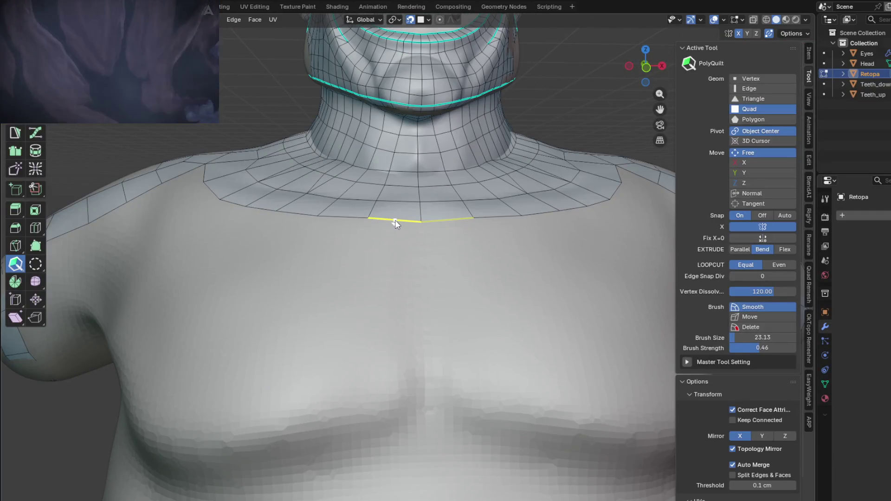
{"action": "mouse_move", "coordinate": [393, 223]}
{"action": "middle_mouse_down"}
{"action": "mouse_move", "coordinate": [397, 274]}
{"action": "mouse_move", "coordinate": [394, 266]}
{"action": "middle_mouse_up"}
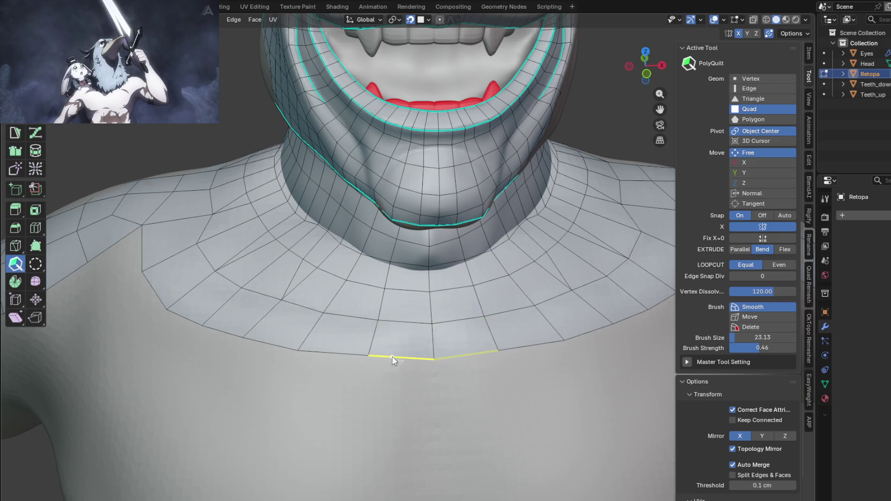
{"action": "mouse_move", "coordinate": [377, 318]}
{"action": "middle_mouse_down"}
{"action": "mouse_move", "coordinate": [401, 320]}
{"action": "mouse_move", "coordinate": [427, 351]}
{"action": "middle_mouse_up"}
{"action": "scroll", "coordinate": [386, 341], "scroll_direction": "up", "scroll_amount": 3}
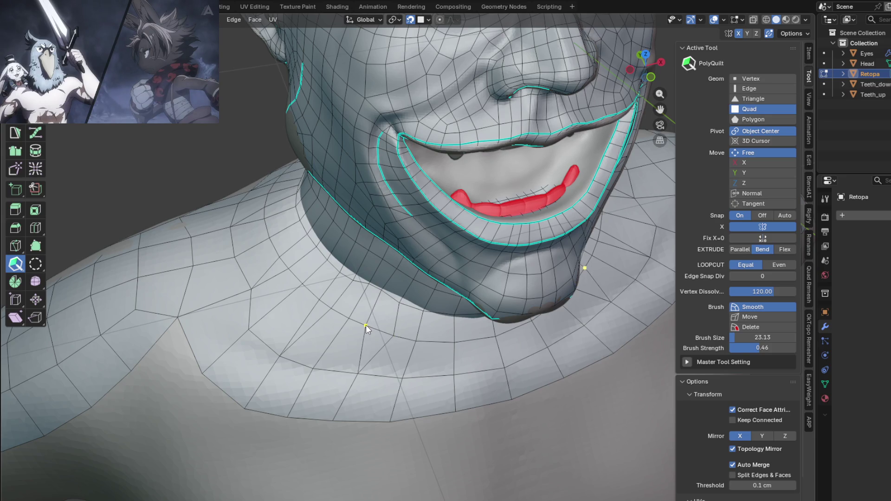
{"action": "scroll", "coordinate": [396, 333], "scroll_direction": "down", "scroll_amount": 3}
{"action": "middle_click_drag", "start_coordinate": [397, 333], "coordinate": [217, 273], "text": "shift"}
{"action": "scroll", "coordinate": [308, 278], "scroll_direction": "up", "scroll_amount": 2}
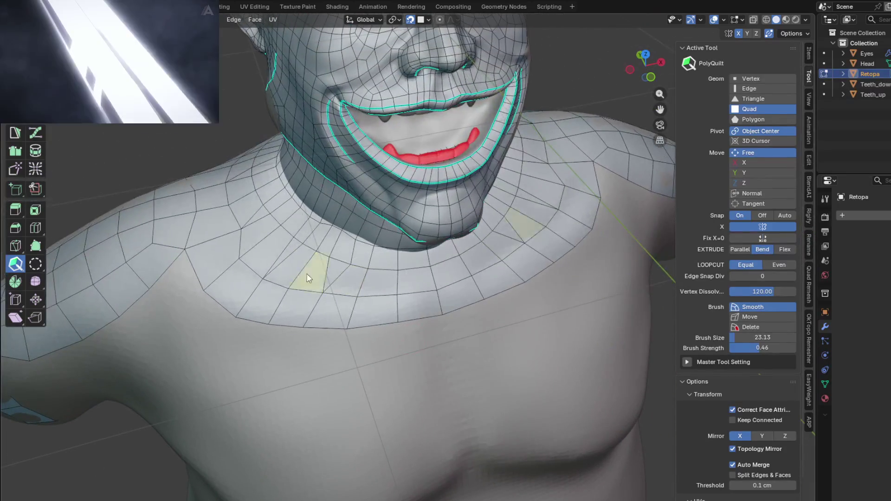
{"action": "key", "text": "KP_1"}
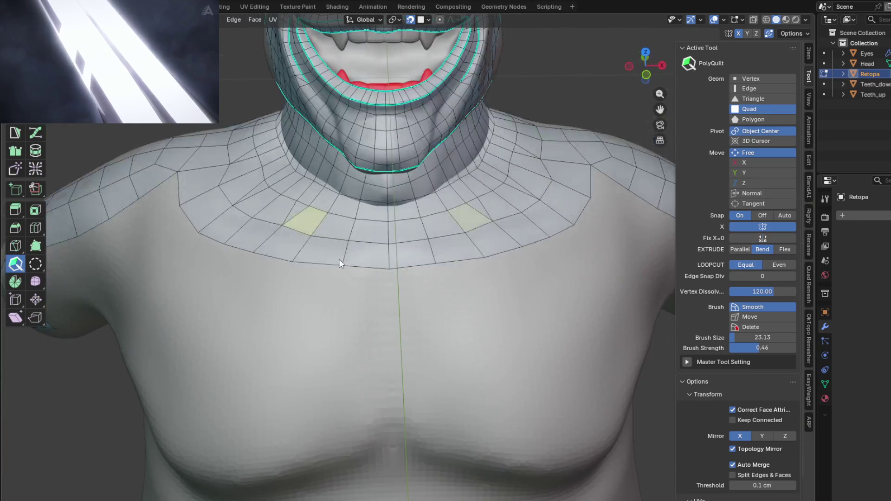
{"action": "middle_click_drag", "start_coordinate": [339, 259], "coordinate": [368, 270], "text": "shift"}
{"action": "scroll", "coordinate": [368, 271], "scroll_direction": "up", "scroll_amount": 2}
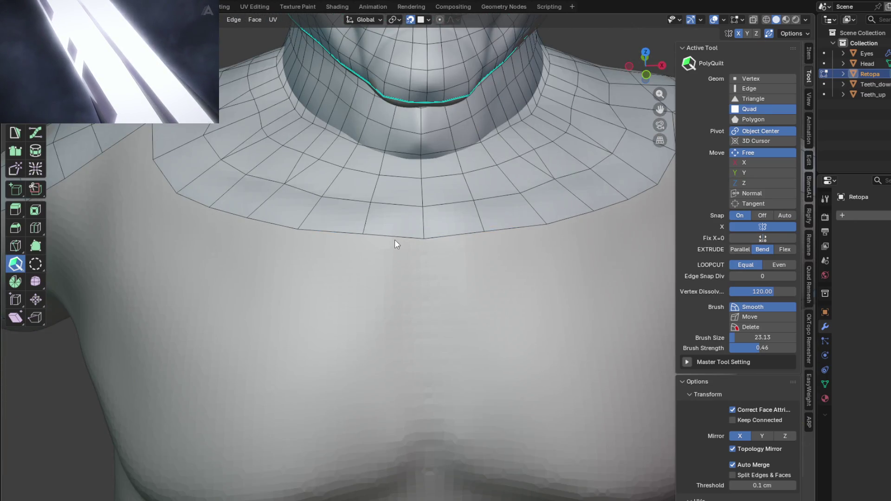
Extrude the first mirrored quad down from the collar's V and pull its corners inward to narrow it
{"action": "left_click_drag", "start_coordinate": [394, 241], "coordinate": [394, 294]}
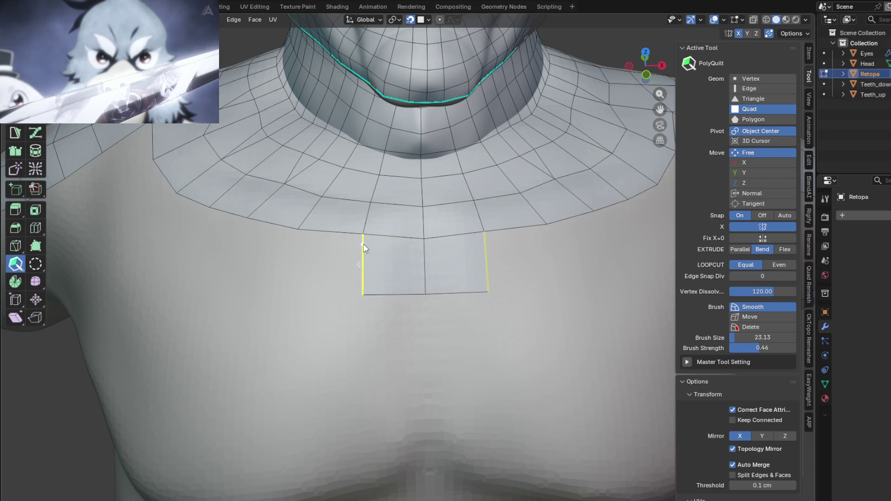
{"action": "left_click_drag", "start_coordinate": [365, 235], "coordinate": [367, 234]}
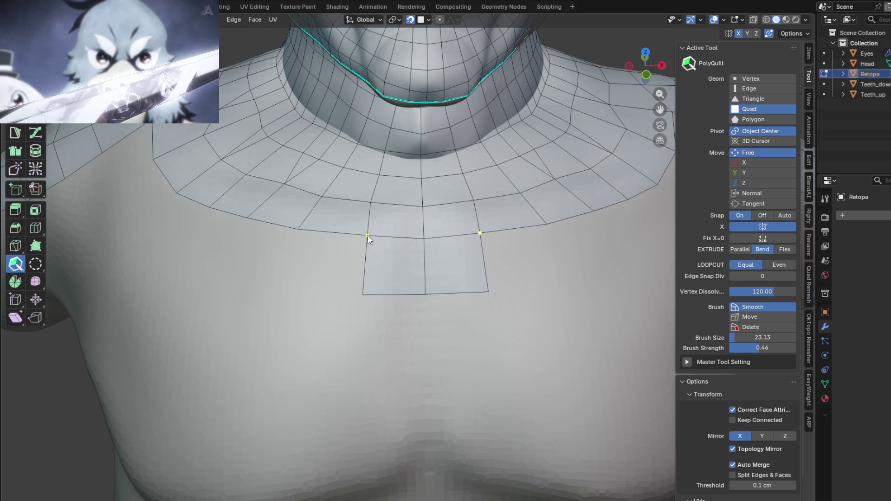
{"action": "mouse_move", "coordinate": [366, 235]}
{"action": "middle_mouse_down"}
{"action": "mouse_move", "coordinate": [398, 272]}
{"action": "mouse_move", "coordinate": [388, 263]}
{"action": "mouse_move", "coordinate": [389, 235]}
{"action": "mouse_move", "coordinate": [422, 278]}
{"action": "mouse_move", "coordinate": [486, 265]}
{"action": "mouse_move", "coordinate": [405, 252]}
{"action": "mouse_move", "coordinate": [394, 234]}
{"action": "mouse_move", "coordinate": [413, 264]}
{"action": "mouse_move", "coordinate": [434, 269]}
{"action": "mouse_move", "coordinate": [389, 255]}
{"action": "middle_mouse_up"}
{"action": "left_click", "coordinate": [419, 258]}
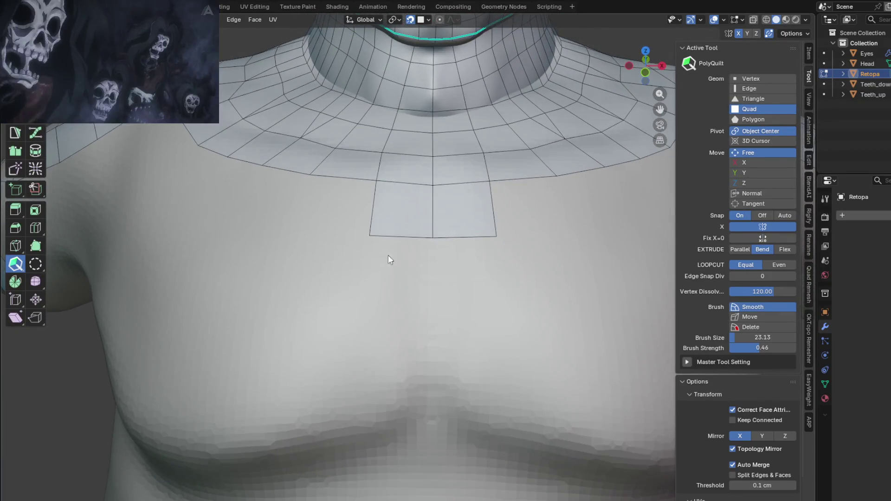
{"action": "mouse_move", "coordinate": [372, 236]}
{"action": "left_mouse_down"}
{"action": "mouse_move", "coordinate": [432, 229]}
{"action": "mouse_move", "coordinate": [394, 226]}
{"action": "mouse_move", "coordinate": [412, 335]}
{"action": "left_mouse_up"}
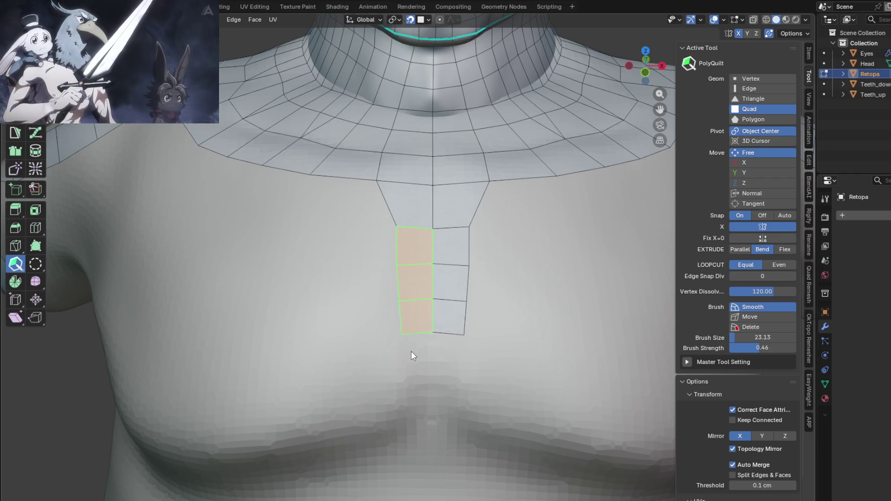
Extend the sternum strip with further quads down the middle of the chest, five or more in total
{"action": "middle_click_drag", "start_coordinate": [433, 368], "coordinate": [436, 354], "text": "shift"}
{"action": "left_click_drag", "start_coordinate": [428, 277], "coordinate": [427, 330]}
{"action": "mouse_move", "coordinate": [428, 353]}
{"action": "middle_mouse_down", "text": "shift"}
{"action": "mouse_move", "coordinate": [436, 320]}
{"action": "mouse_move", "coordinate": [477, 326]}
{"action": "mouse_move", "coordinate": [441, 294]}
{"action": "middle_mouse_up", "text": "shift"}
{"action": "scroll", "coordinate": [436, 328], "scroll_direction": "down", "scroll_amount": 2}
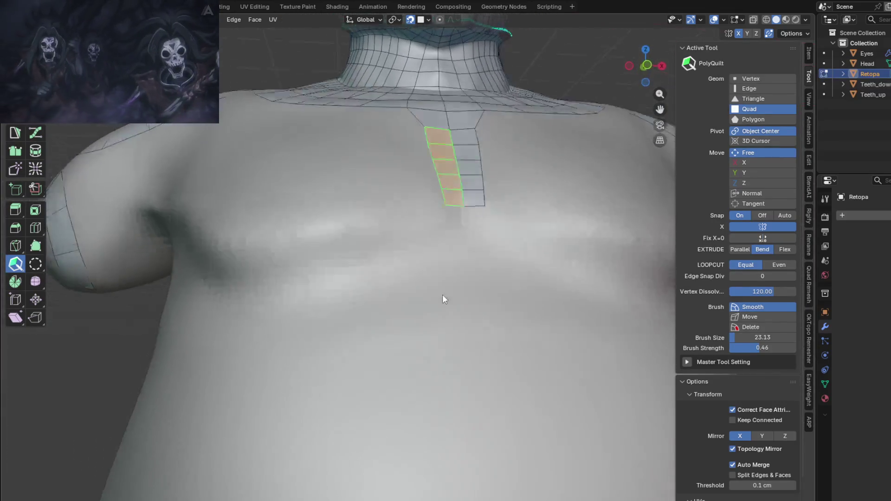
{"action": "scroll", "coordinate": [439, 307], "scroll_direction": "up", "scroll_amount": 2}
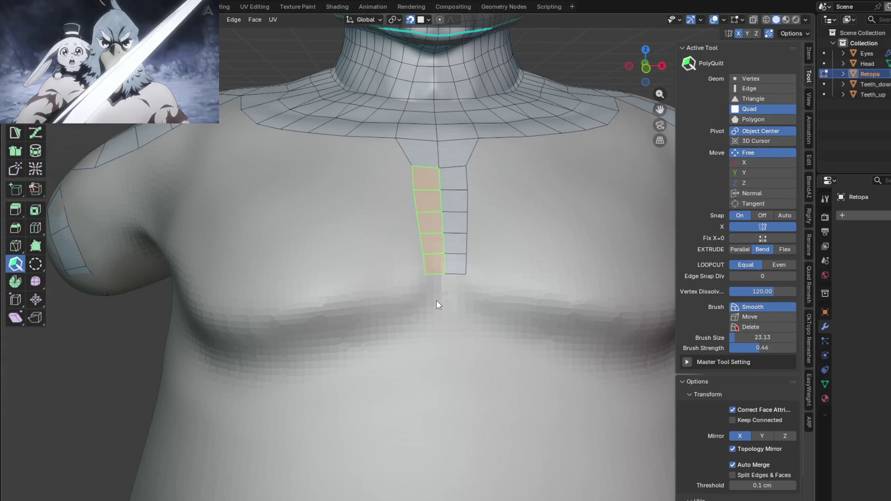
{"action": "mouse_move", "coordinate": [418, 285]}
{"action": "middle_mouse_down"}
{"action": "mouse_move", "coordinate": [397, 283]}
{"action": "mouse_move", "coordinate": [383, 258]}
{"action": "mouse_move", "coordinate": [392, 200]}
{"action": "mouse_move", "coordinate": [445, 214]}
{"action": "mouse_move", "coordinate": [435, 240]}
{"action": "mouse_move", "coordinate": [426, 213]}
{"action": "mouse_move", "coordinate": [429, 253]}
{"action": "middle_mouse_up"}
{"action": "scroll", "coordinate": [457, 301], "scroll_direction": "up", "scroll_amount": 5}
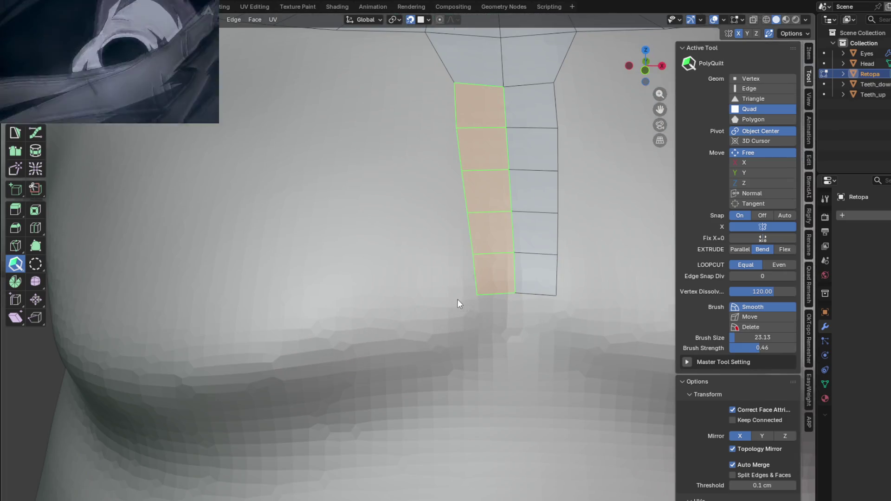
{"action": "scroll", "coordinate": [458, 304], "scroll_direction": "down", "scroll_amount": 3}
{"action": "mouse_move", "coordinate": [422, 289]}
{"action": "middle_mouse_down"}
{"action": "mouse_move", "coordinate": [418, 257]}
{"action": "mouse_move", "coordinate": [433, 278]}
{"action": "middle_mouse_up"}
{"action": "left_click", "coordinate": [444, 279]}
{"action": "scroll", "coordinate": [440, 296], "scroll_direction": "up", "scroll_amount": 2}
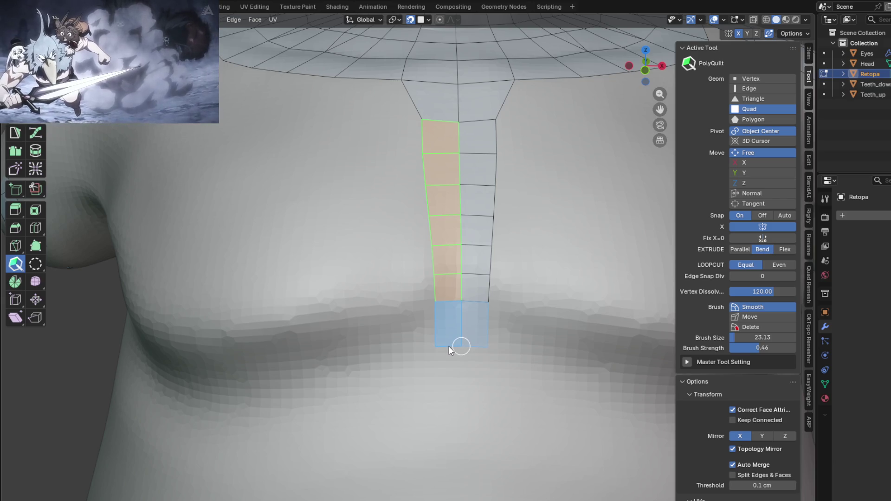
Commit the quads at the sternum base and branch a first quad sideways under the pectoral
{"action": "left_click", "coordinate": [448, 346]}
{"action": "left_click", "coordinate": [389, 332]}
{"action": "left_click_drag", "start_coordinate": [387, 330], "coordinate": [388, 330]}
{"action": "middle_click_drag", "start_coordinate": [427, 333], "coordinate": [464, 321]}
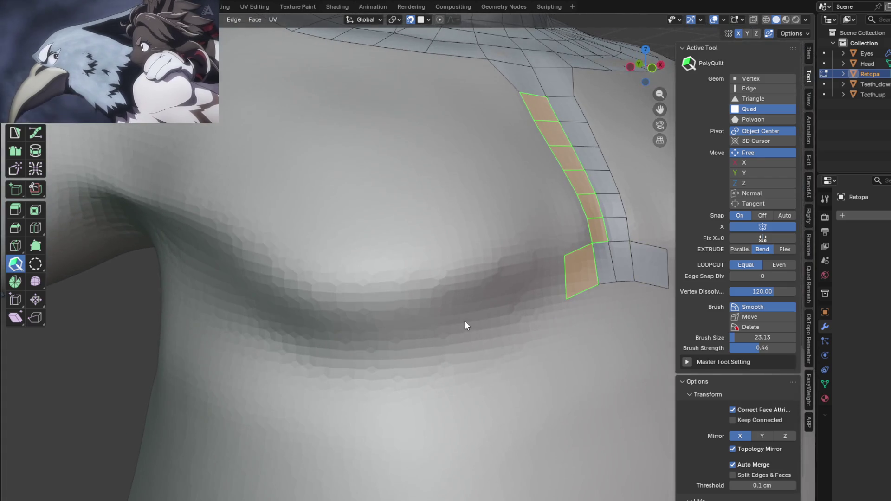
{"action": "left_click_drag", "start_coordinate": [565, 278], "coordinate": [528, 274]}
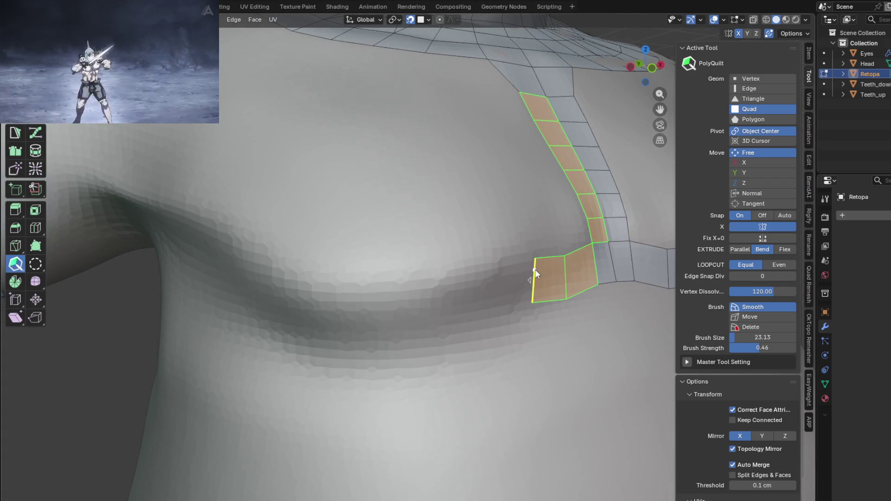
{"action": "key", "text": "KP_1"}
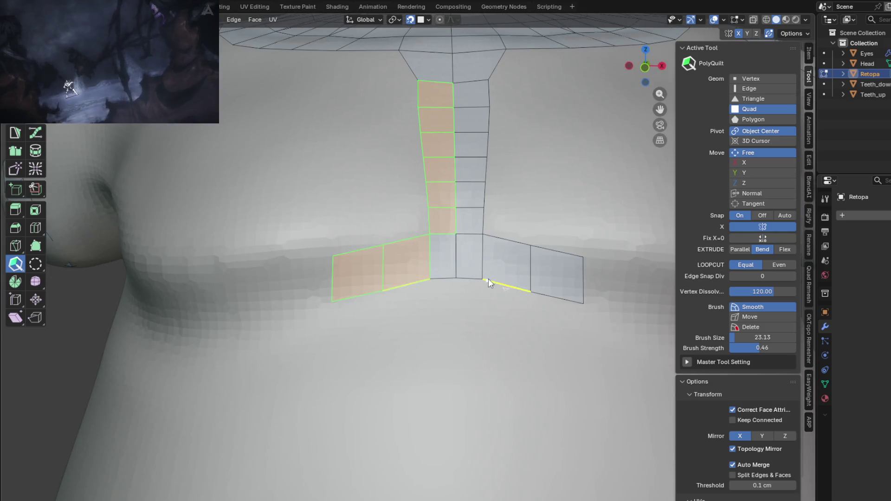
Extend the mirrored side row quad by quad along the pectoral's underside toward the armpit
{"action": "left_click_drag", "start_coordinate": [332, 278], "coordinate": [285, 269]}
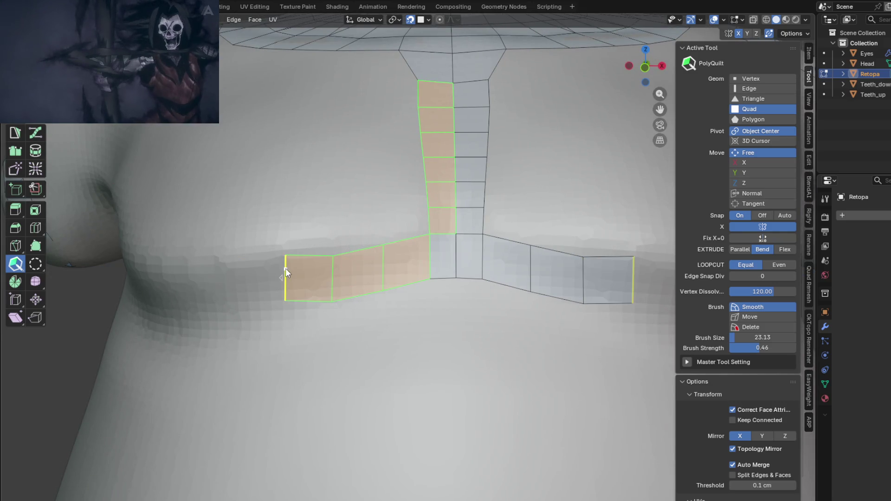
{"action": "mouse_move", "coordinate": [285, 274]}
{"action": "middle_mouse_down"}
{"action": "mouse_move", "coordinate": [372, 225]}
{"action": "mouse_move", "coordinate": [530, 286]}
{"action": "middle_mouse_up"}
{"action": "mouse_move", "coordinate": [504, 286]}
{"action": "left_mouse_down"}
{"action": "mouse_move", "coordinate": [461, 278]}
{"action": "mouse_move", "coordinate": [417, 290]}
{"action": "left_mouse_up"}
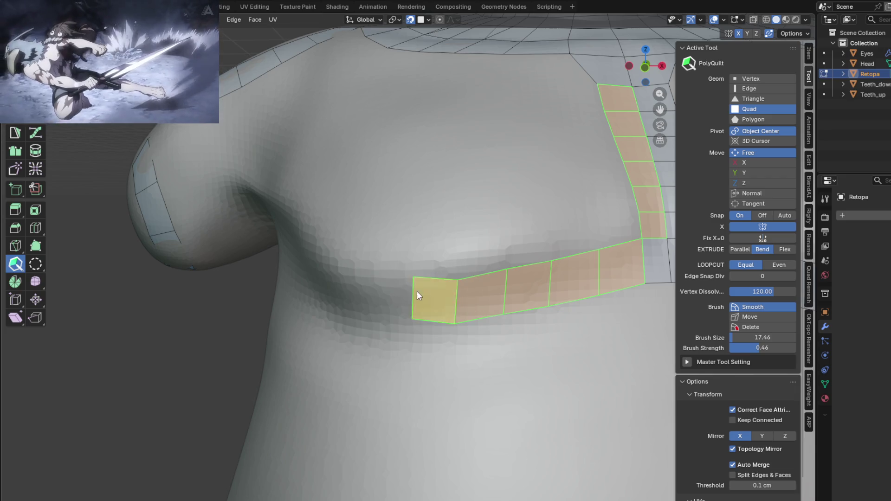
{"action": "mouse_move", "coordinate": [408, 302]}
{"action": "middle_mouse_down", "text": "shift"}
{"action": "mouse_move", "coordinate": [595, 294]}
{"action": "mouse_move", "coordinate": [577, 233]}
{"action": "middle_mouse_up", "text": "shift"}
{"action": "left_click_drag", "start_coordinate": [452, 280], "coordinate": [388, 279]}
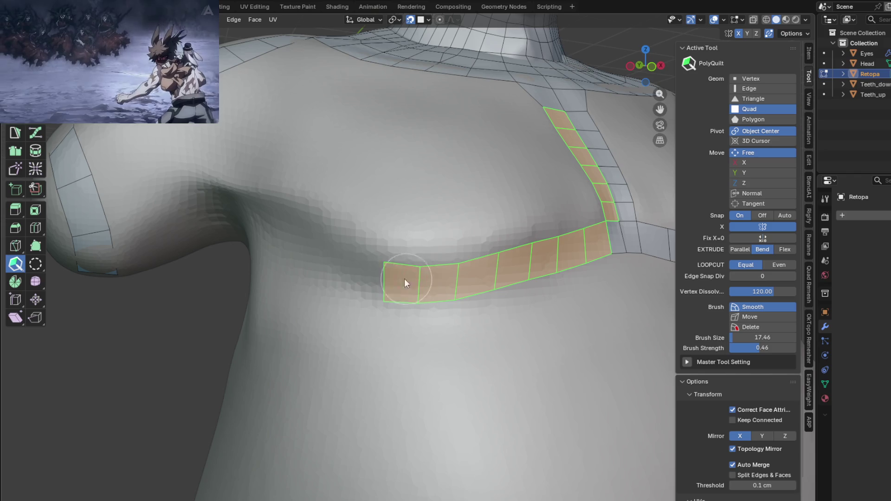
{"action": "middle_click_drag", "start_coordinate": [385, 274], "coordinate": [453, 280]}
{"action": "left_click_drag", "start_coordinate": [508, 284], "coordinate": [422, 267]}
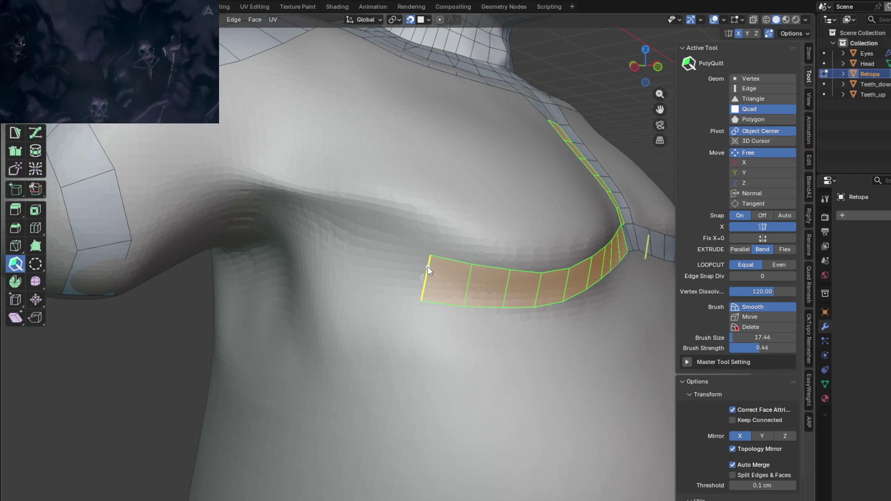
{"action": "scroll", "coordinate": [434, 255], "scroll_direction": "down", "scroll_amount": 4}
{"action": "mouse_move", "coordinate": [494, 219]}
{"action": "middle_mouse_down"}
{"action": "mouse_move", "coordinate": [462, 171]}
{"action": "mouse_move", "coordinate": [441, 274]}
{"action": "middle_mouse_up"}
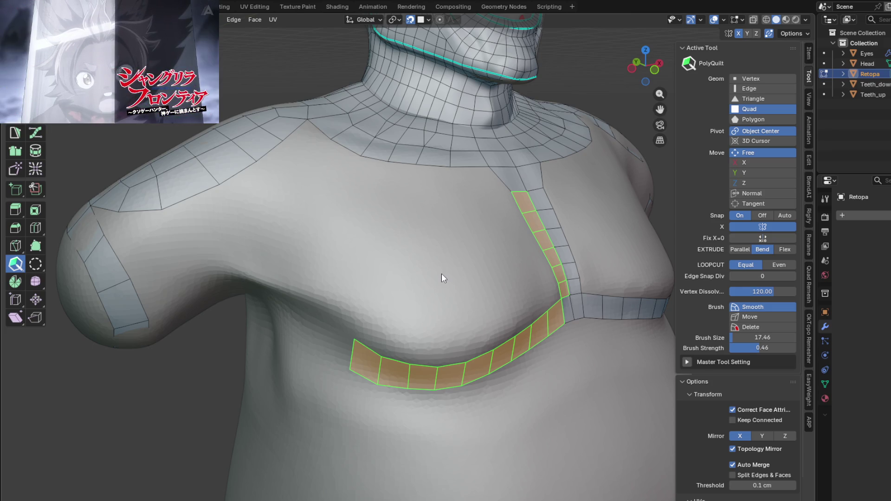
Carry the strip's end up into the armpit with one more quad and reposition its top vertex
{"action": "mouse_move", "coordinate": [598, 325]}
{"action": "middle_mouse_down"}
{"action": "mouse_move", "coordinate": [406, 235]}
{"action": "mouse_move", "coordinate": [394, 173]}
{"action": "middle_mouse_up"}
{"action": "scroll", "coordinate": [394, 174], "scroll_direction": "up", "scroll_amount": 3}
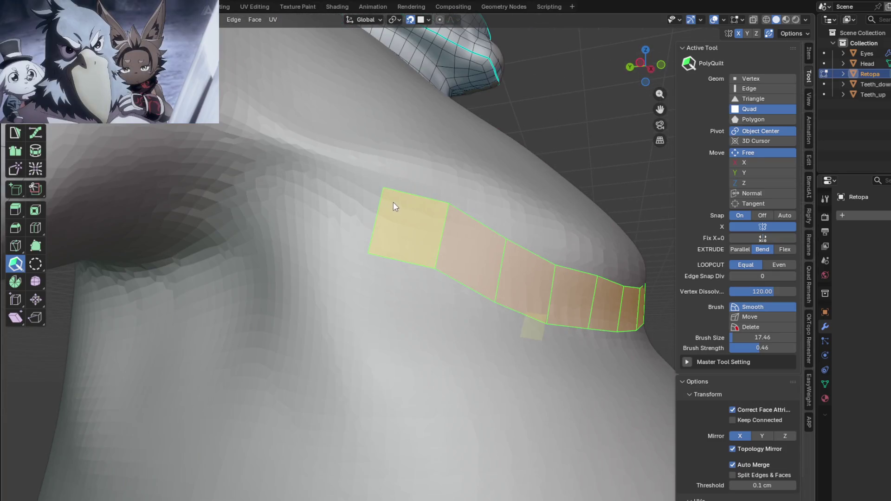
{"action": "mouse_move", "coordinate": [381, 205]}
{"action": "left_mouse_down"}
{"action": "mouse_move", "coordinate": [382, 192]}
{"action": "mouse_move", "coordinate": [318, 182]}
{"action": "mouse_move", "coordinate": [313, 168]}
{"action": "left_mouse_up"}
{"action": "mouse_move", "coordinate": [314, 168]}
{"action": "middle_mouse_down"}
{"action": "mouse_move", "coordinate": [424, 155]}
{"action": "mouse_move", "coordinate": [328, 155]}
{"action": "mouse_move", "coordinate": [368, 171]}
{"action": "middle_mouse_up"}
{"action": "left_click_drag", "start_coordinate": [379, 135], "coordinate": [376, 143]}
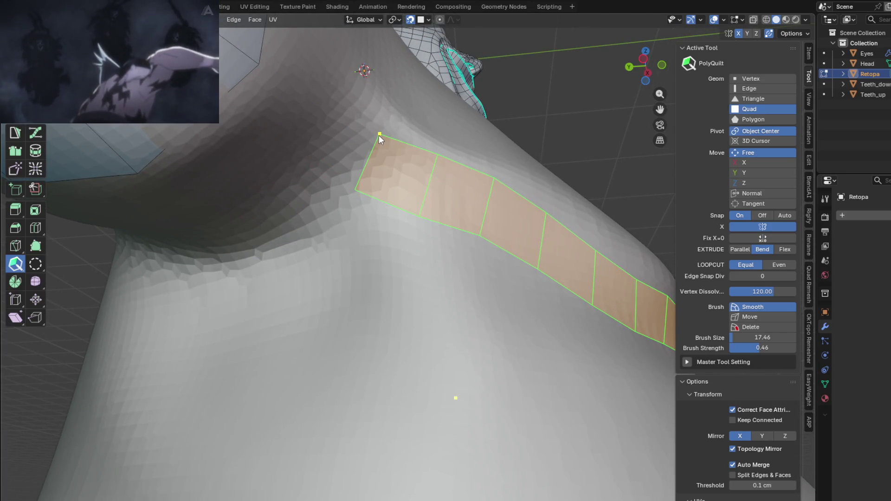
{"action": "mouse_move", "coordinate": [386, 135]}
{"action": "middle_mouse_down"}
{"action": "mouse_move", "coordinate": [380, 157]}
{"action": "mouse_move", "coordinate": [343, 183]}
{"action": "mouse_move", "coordinate": [338, 198]}
{"action": "mouse_move", "coordinate": [308, 212]}
{"action": "mouse_move", "coordinate": [302, 188]}
{"action": "mouse_move", "coordinate": [310, 172]}
{"action": "mouse_move", "coordinate": [318, 193]}
{"action": "mouse_move", "coordinate": [340, 189]}
{"action": "mouse_move", "coordinate": [302, 230]}
{"action": "mouse_move", "coordinate": [310, 179]}
{"action": "mouse_move", "coordinate": [324, 187]}
{"action": "mouse_move", "coordinate": [298, 216]}
{"action": "mouse_move", "coordinate": [271, 206]}
{"action": "mouse_move", "coordinate": [277, 172]}
{"action": "mouse_move", "coordinate": [281, 246]}
{"action": "middle_mouse_up"}
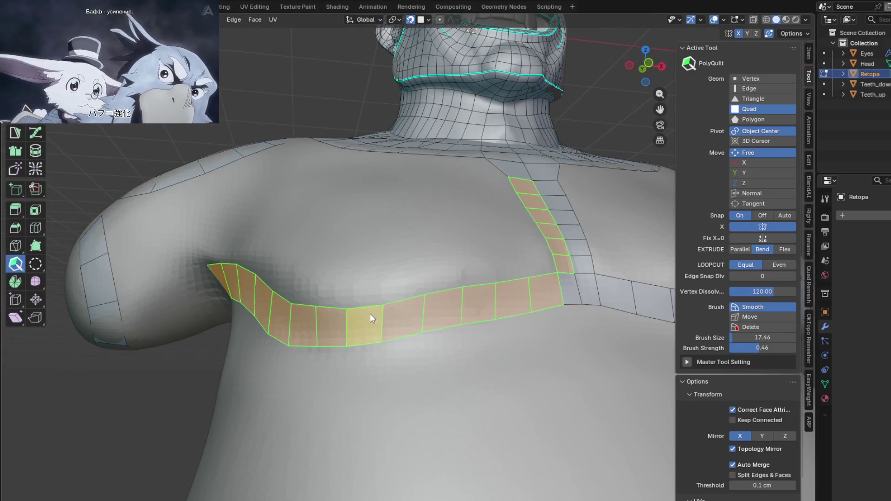
Raise the pectoral strip's upper edges and vertices so the loop follows the chest's curve
{"action": "left_click_drag", "start_coordinate": [393, 300], "coordinate": [392, 297]}
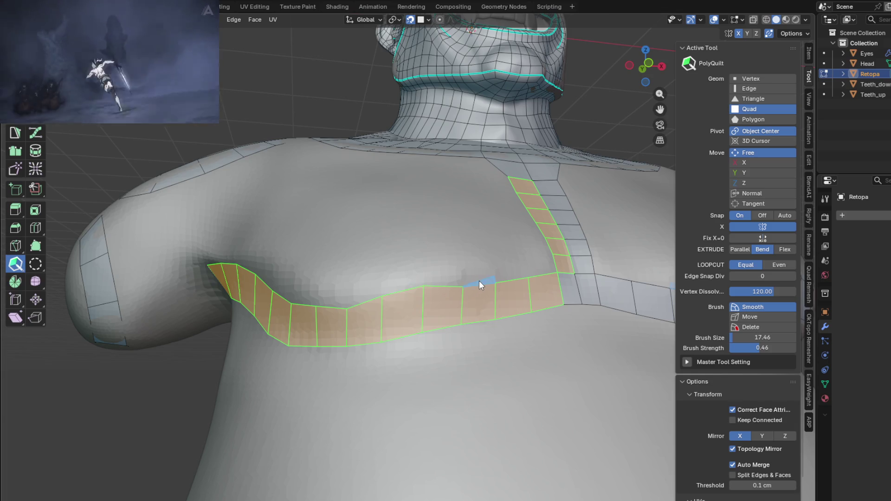
{"action": "left_click_drag", "start_coordinate": [471, 285], "coordinate": [469, 279]}
{"action": "left_click_drag", "start_coordinate": [531, 277], "coordinate": [527, 270]}
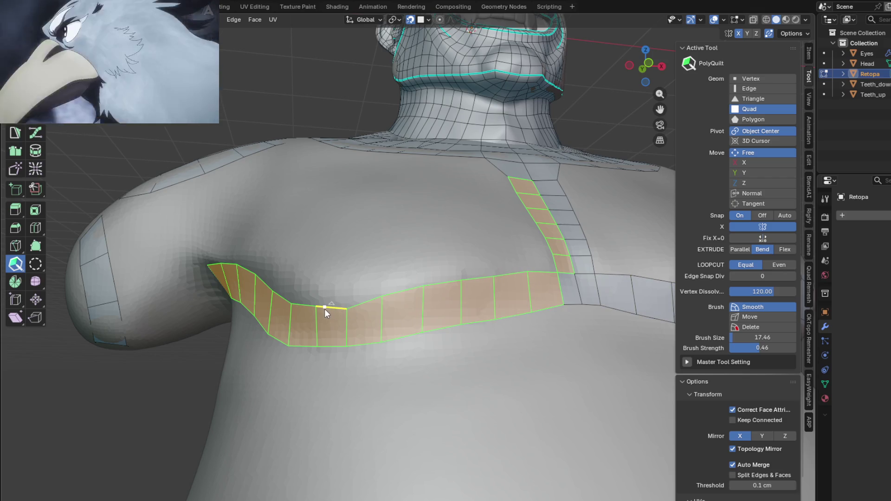
{"action": "left_click_drag", "start_coordinate": [324, 308], "coordinate": [324, 300]}
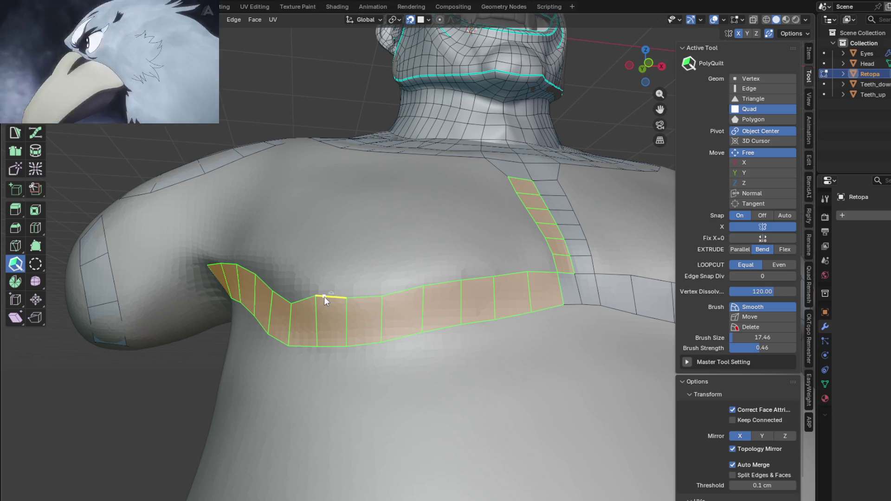
{"action": "middle_click_drag", "start_coordinate": [324, 297], "coordinate": [386, 313]}
{"action": "left_click_drag", "start_coordinate": [436, 311], "coordinate": [438, 298]}
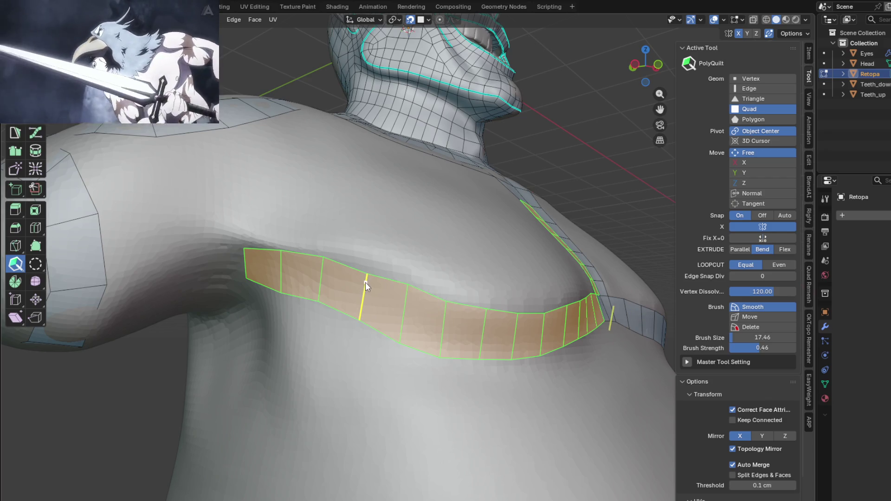
{"action": "mouse_move", "coordinate": [366, 282]}
{"action": "middle_mouse_down"}
{"action": "mouse_move", "coordinate": [388, 232]}
{"action": "mouse_move", "coordinate": [374, 254]}
{"action": "mouse_move", "coordinate": [324, 217]}
{"action": "mouse_move", "coordinate": [330, 209]}
{"action": "middle_mouse_up"}
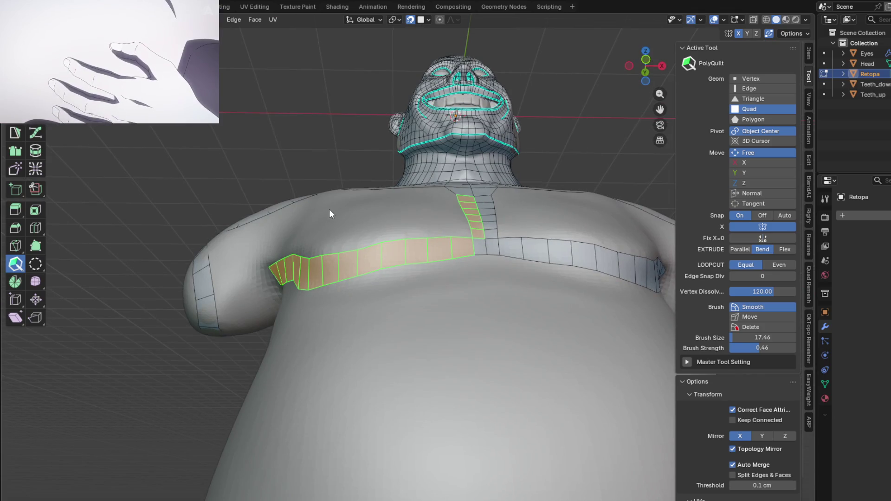
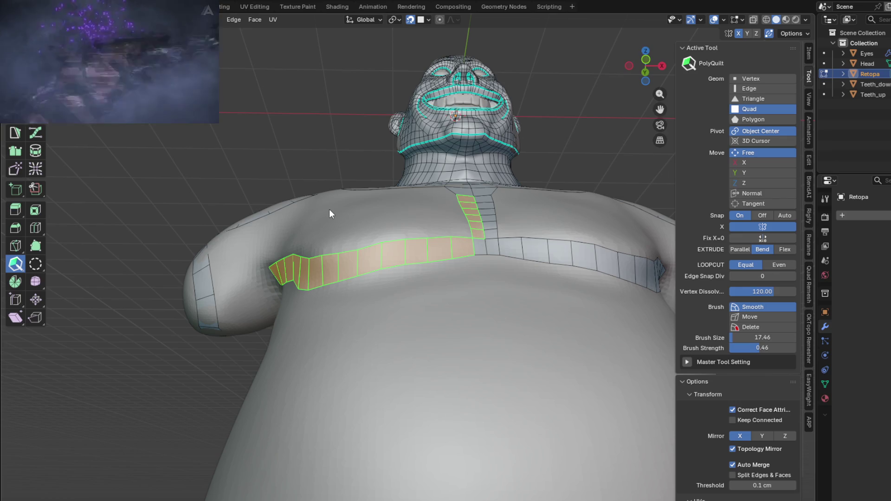
Frame the chest in a close near-front view, then add a trial PolyQuilt quad and delete it
{"action": "mouse_move", "coordinate": [471, 263]}
{"action": "middle_mouse_down"}
{"action": "mouse_move", "coordinate": [497, 316]}
{"action": "mouse_move", "coordinate": [403, 336]}
{"action": "mouse_move", "coordinate": [486, 348]}
{"action": "mouse_move", "coordinate": [476, 327]}
{"action": "middle_mouse_up"}
{"action": "mouse_move", "coordinate": [448, 265]}
{"action": "middle_mouse_down"}
{"action": "mouse_move", "coordinate": [342, 289]}
{"action": "mouse_move", "coordinate": [402, 302]}
{"action": "mouse_move", "coordinate": [410, 255]}
{"action": "mouse_move", "coordinate": [542, 261]}
{"action": "mouse_move", "coordinate": [425, 243]}
{"action": "middle_mouse_up"}
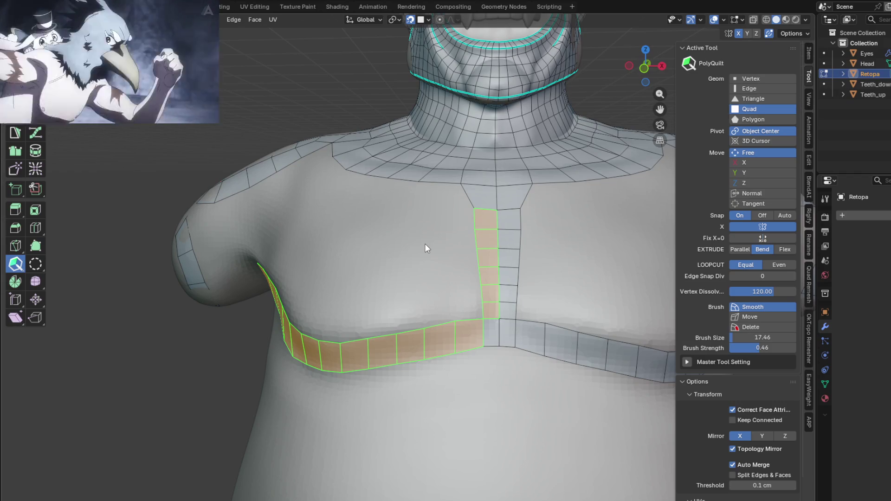
{"action": "mouse_move", "coordinate": [424, 244]}
{"action": "middle_mouse_down", "text": "shift"}
{"action": "mouse_move", "coordinate": [450, 280]}
{"action": "mouse_move", "coordinate": [407, 295]}
{"action": "mouse_move", "coordinate": [431, 319]}
{"action": "mouse_move", "coordinate": [447, 261]}
{"action": "mouse_move", "coordinate": [421, 251]}
{"action": "mouse_move", "coordinate": [450, 229]}
{"action": "mouse_move", "coordinate": [511, 295]}
{"action": "mouse_move", "coordinate": [471, 292]}
{"action": "mouse_move", "coordinate": [452, 302]}
{"action": "middle_mouse_up", "text": "shift"}
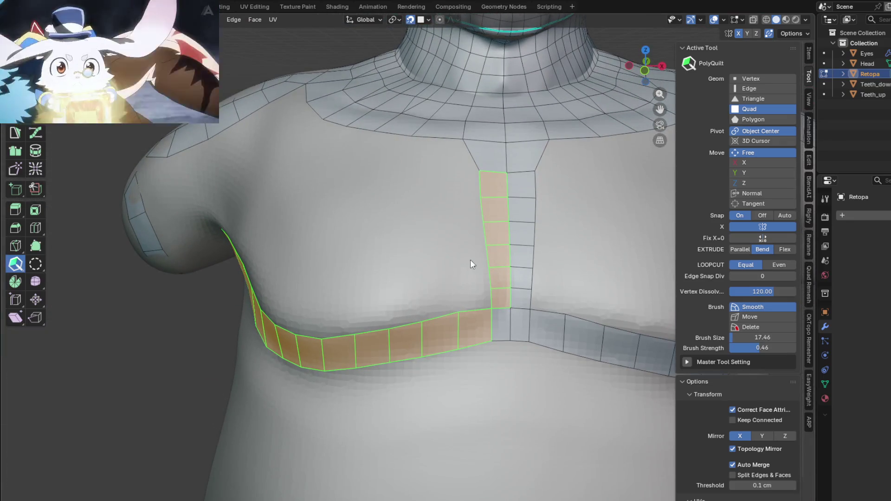
{"action": "scroll", "coordinate": [459, 274], "scroll_direction": "up", "scroll_amount": 2}
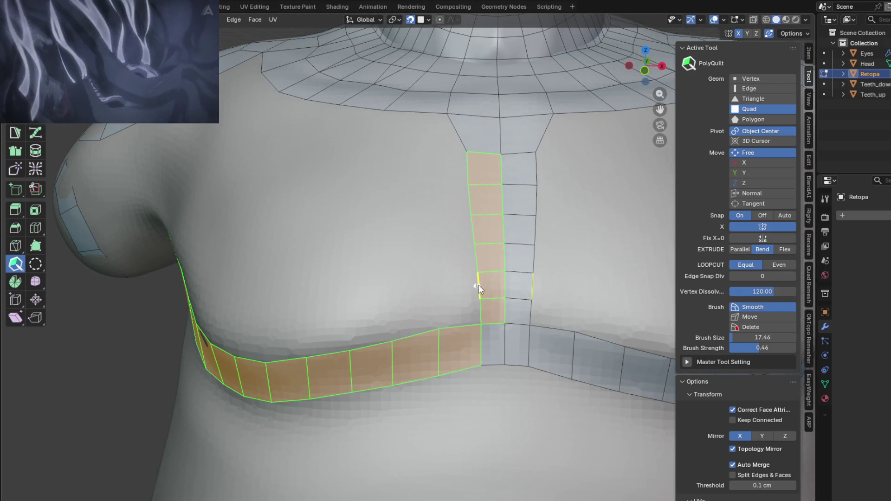
{"action": "left_click_drag", "start_coordinate": [479, 286], "coordinate": [430, 315]}
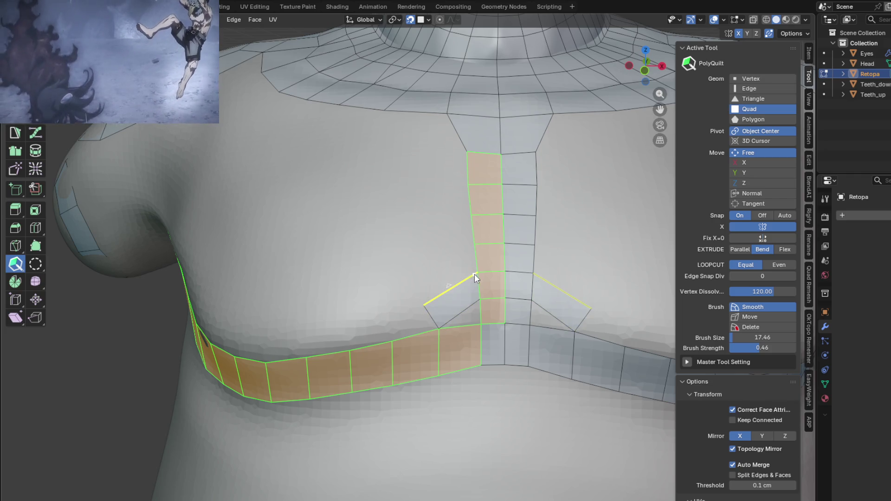
{"action": "left_click", "coordinate": [455, 300]}
Extend new quads outward and upward from the edges of the under-pectoral strip
{"action": "mouse_move", "coordinate": [474, 259]}
{"action": "left_mouse_down"}
{"action": "mouse_move", "coordinate": [432, 261]}
{"action": "mouse_move", "coordinate": [450, 296]}
{"action": "mouse_move", "coordinate": [437, 304]}
{"action": "mouse_move", "coordinate": [459, 300]}
{"action": "left_mouse_up"}
{"action": "mouse_move", "coordinate": [433, 258]}
{"action": "left_mouse_down"}
{"action": "mouse_move", "coordinate": [405, 261]}
{"action": "mouse_move", "coordinate": [436, 248]}
{"action": "left_mouse_up"}
{"action": "mouse_move", "coordinate": [436, 301]}
{"action": "left_mouse_down"}
{"action": "mouse_move", "coordinate": [434, 283]}
{"action": "mouse_move", "coordinate": [421, 309]}
{"action": "mouse_move", "coordinate": [430, 309]}
{"action": "mouse_move", "coordinate": [432, 284]}
{"action": "mouse_move", "coordinate": [404, 319]}
{"action": "mouse_move", "coordinate": [427, 314]}
{"action": "mouse_move", "coordinate": [388, 322]}
{"action": "left_mouse_up"}
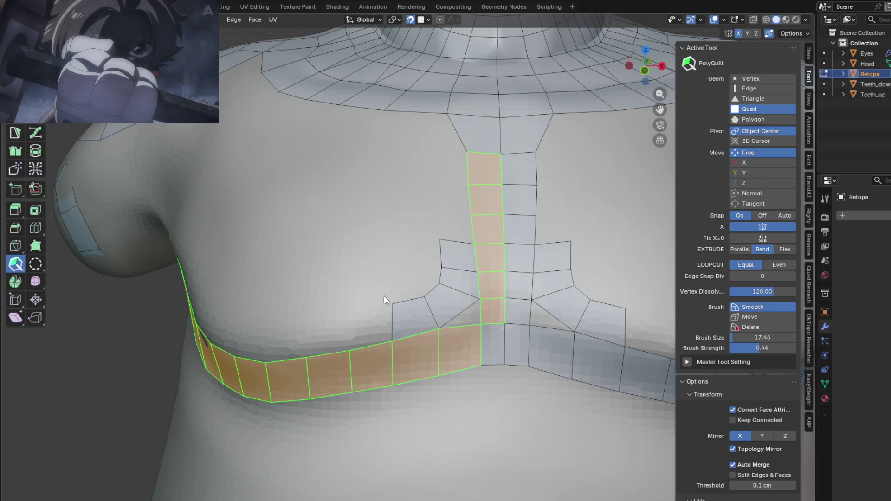
{"action": "mouse_move", "coordinate": [383, 296]}
{"action": "middle_mouse_down"}
{"action": "mouse_move", "coordinate": [390, 279]}
{"action": "mouse_move", "coordinate": [444, 284]}
{"action": "middle_mouse_up"}
{"action": "mouse_move", "coordinate": [443, 284]}
{"action": "left_mouse_down"}
{"action": "mouse_move", "coordinate": [434, 251]}
{"action": "mouse_move", "coordinate": [420, 250]}
{"action": "left_mouse_up"}
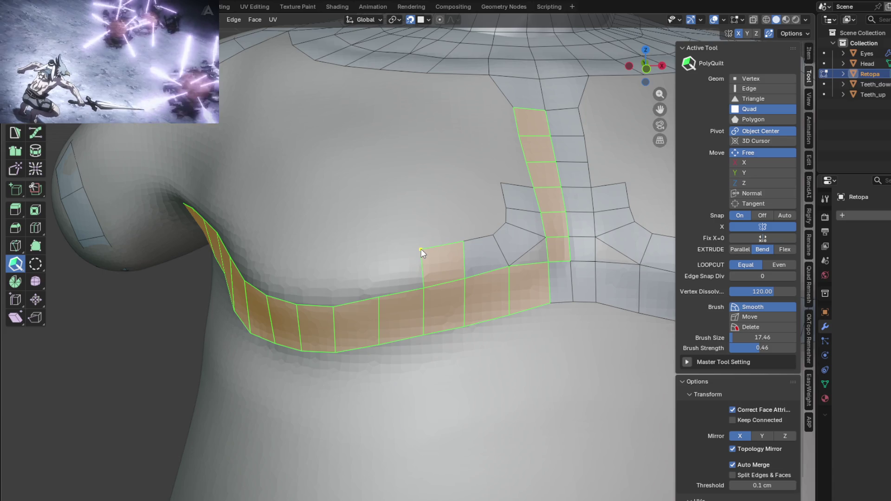
{"action": "left_click", "coordinate": [419, 271]}
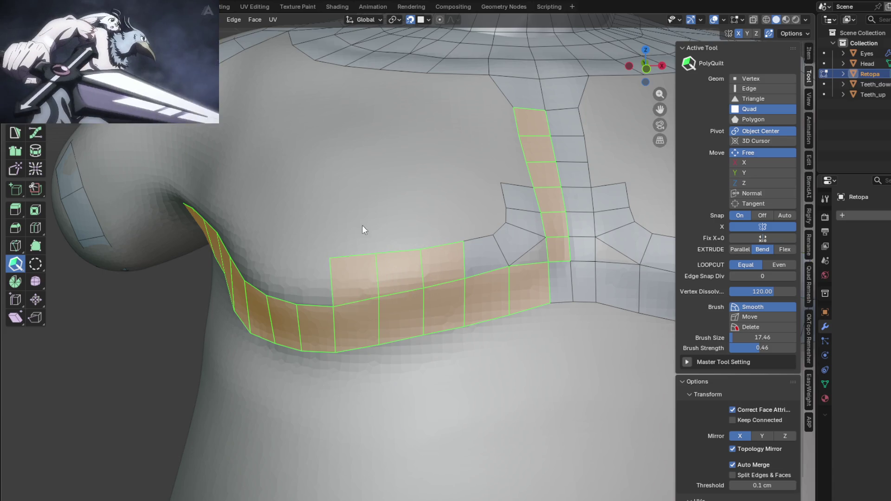
Fill the strip's triangular gaps with quads and move the top vertex to even out the band
{"action": "middle_click_drag", "start_coordinate": [361, 225], "coordinate": [418, 222]}
{"action": "mouse_move", "coordinate": [431, 296]}
{"action": "left_mouse_down"}
{"action": "mouse_move", "coordinate": [400, 273]}
{"action": "mouse_move", "coordinate": [440, 269]}
{"action": "left_mouse_up"}
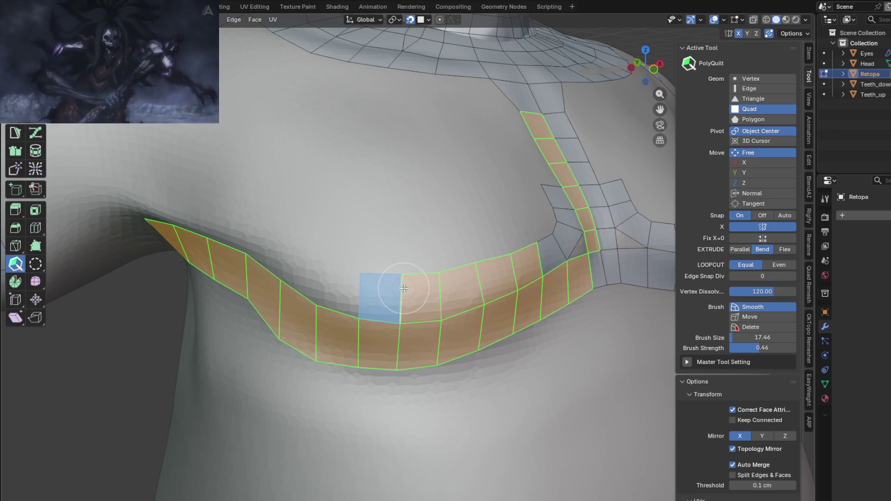
{"action": "middle_click_drag", "start_coordinate": [357, 278], "coordinate": [402, 235]}
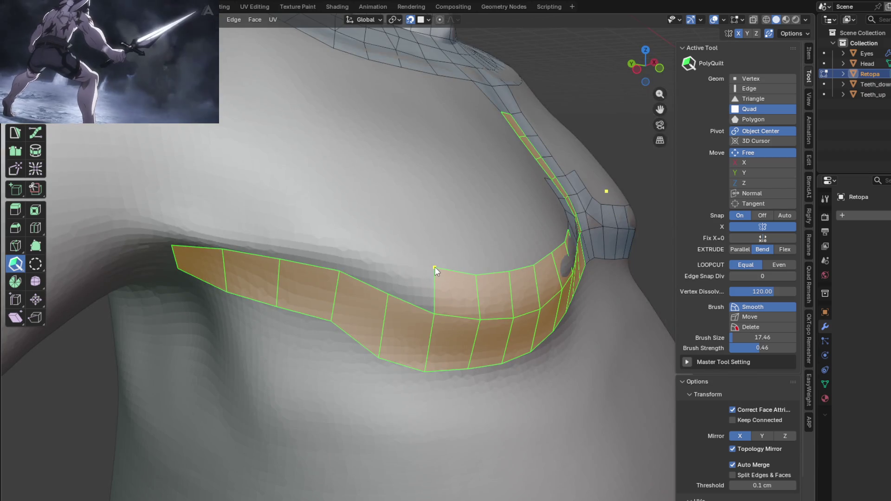
{"action": "left_click_drag", "start_coordinate": [432, 280], "coordinate": [405, 256]}
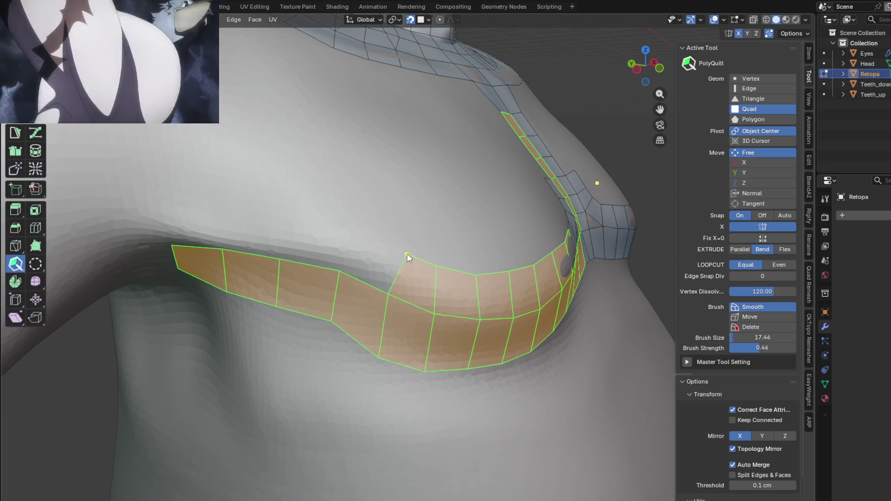
{"action": "left_click", "coordinate": [402, 270]}
{"action": "mouse_move", "coordinate": [404, 215]}
{"action": "middle_mouse_down"}
{"action": "mouse_move", "coordinate": [369, 199]}
{"action": "mouse_move", "coordinate": [396, 199]}
{"action": "middle_mouse_up"}
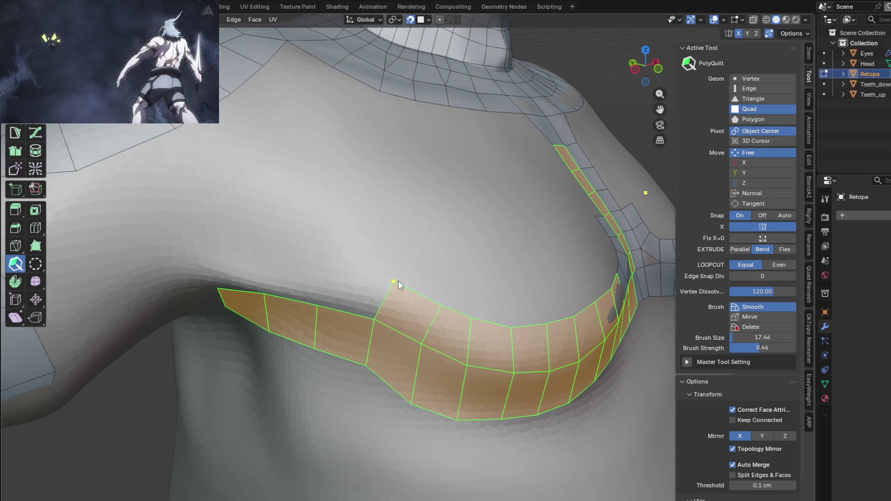
{"action": "left_click_drag", "start_coordinate": [398, 280], "coordinate": [414, 284]}
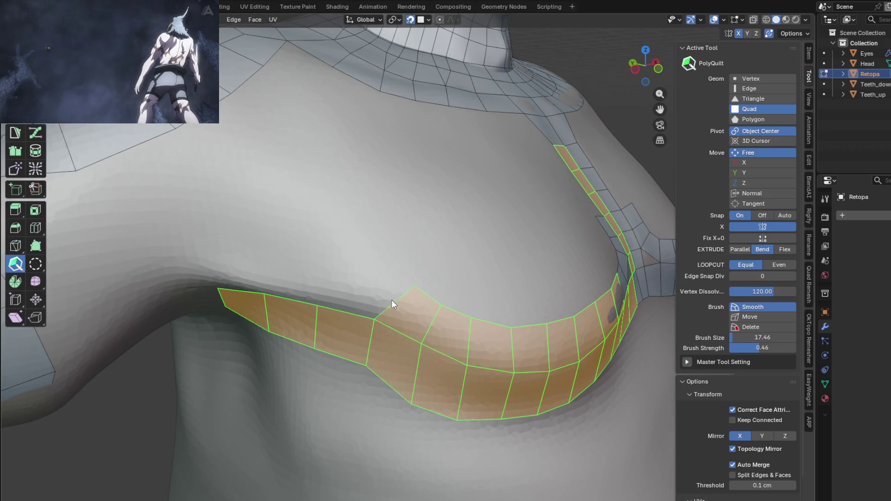
{"action": "scroll", "coordinate": [392, 258], "scroll_direction": "down", "scroll_amount": 2}
{"action": "mouse_move", "coordinate": [402, 259]}
{"action": "middle_mouse_down"}
{"action": "mouse_move", "coordinate": [379, 250]}
{"action": "mouse_move", "coordinate": [358, 259]}
{"action": "mouse_move", "coordinate": [447, 276]}
{"action": "mouse_move", "coordinate": [355, 297]}
{"action": "middle_mouse_up"}
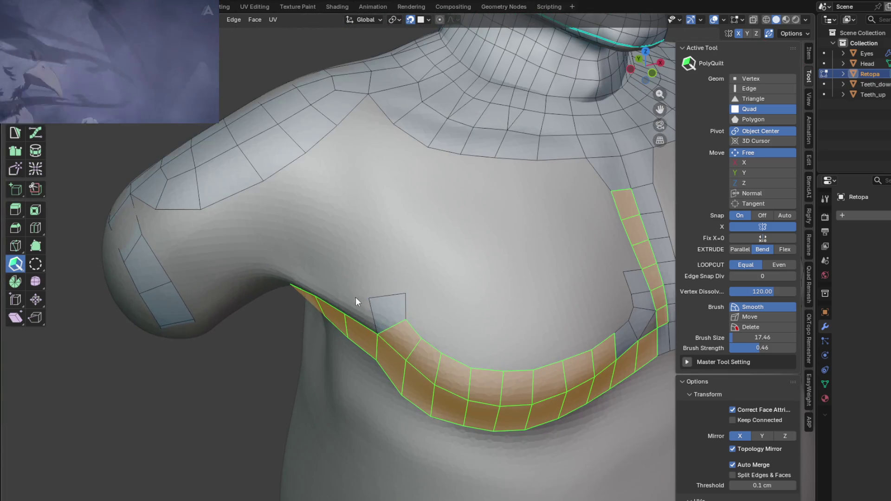
Stack three quads up the pectoral's outer side and add quads beside the centre column
{"action": "left_click", "coordinate": [391, 292]}
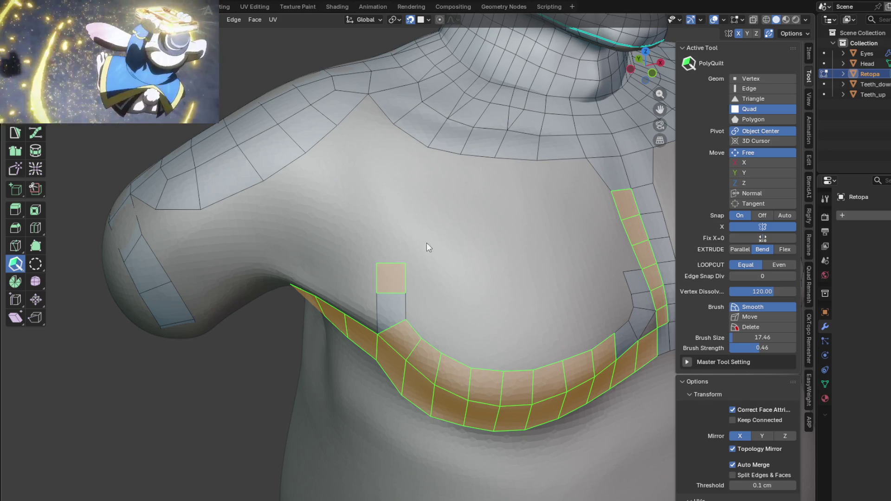
{"action": "left_click", "coordinate": [390, 262]}
{"action": "left_click", "coordinate": [395, 207]}
{"action": "mouse_move", "coordinate": [408, 205]}
{"action": "middle_mouse_down"}
{"action": "mouse_move", "coordinate": [433, 232]}
{"action": "mouse_move", "coordinate": [413, 246]}
{"action": "middle_mouse_up"}
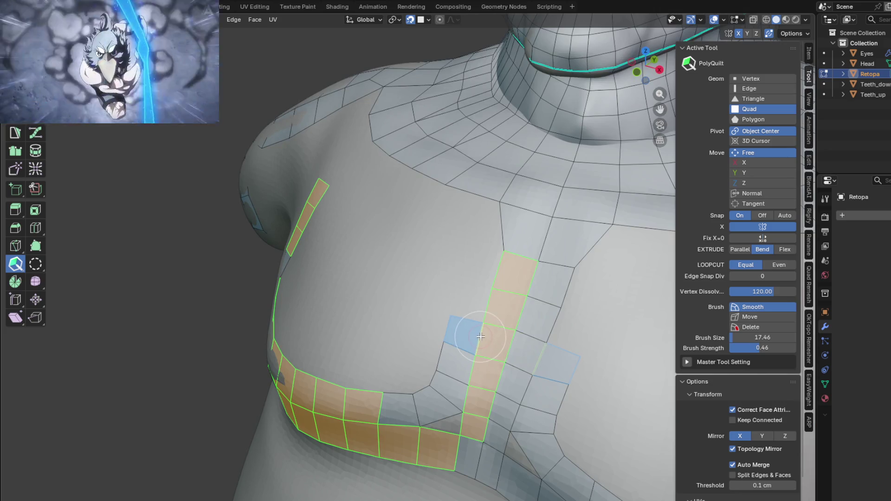
{"action": "left_click", "coordinate": [459, 283]}
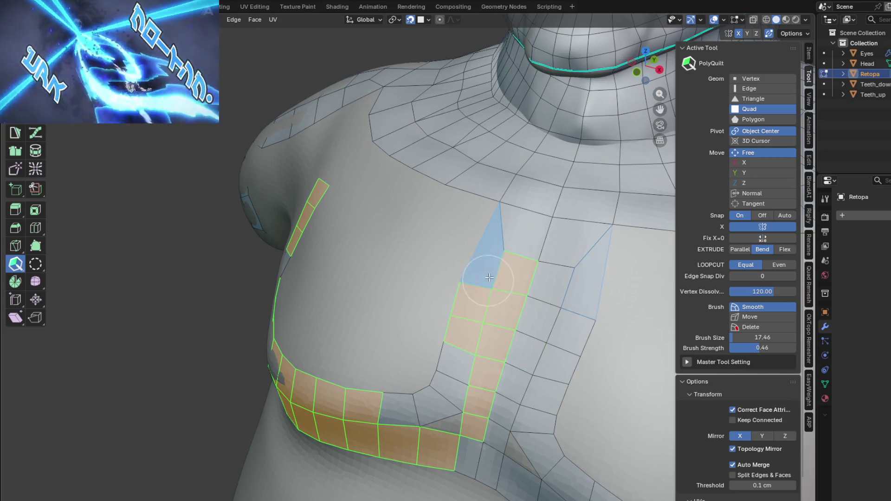
{"action": "left_click", "coordinate": [485, 250]}
{"action": "mouse_move", "coordinate": [485, 247]}
{"action": "middle_mouse_down"}
{"action": "mouse_move", "coordinate": [500, 259]}
{"action": "mouse_move", "coordinate": [502, 285]}
{"action": "middle_mouse_up"}
{"action": "mouse_move", "coordinate": [511, 285]}
{"action": "left_mouse_down"}
{"action": "mouse_move", "coordinate": [480, 252]}
{"action": "mouse_move", "coordinate": [431, 227]}
{"action": "mouse_move", "coordinate": [441, 230]}
{"action": "mouse_move", "coordinate": [434, 217]}
{"action": "left_mouse_up"}
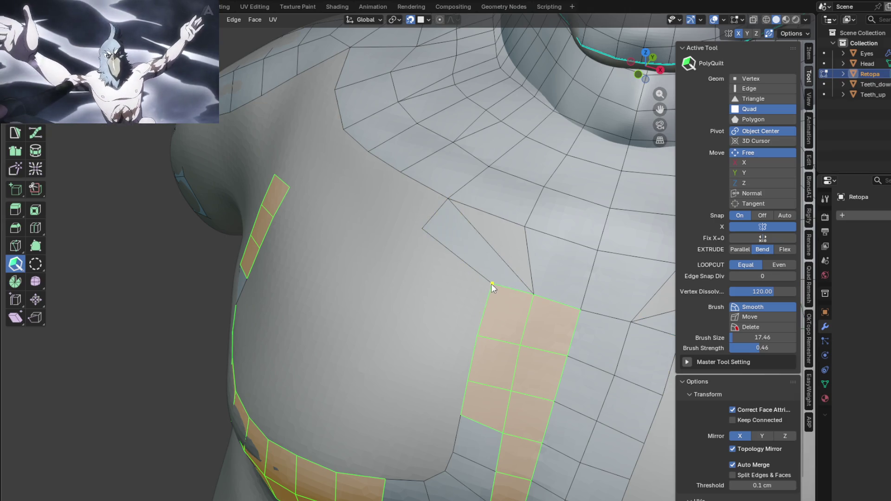
{"action": "left_click_drag", "start_coordinate": [493, 288], "coordinate": [463, 286]}
Slide two neck vertices right and add quads below the neck ring, merging a corner onto it
{"action": "mouse_move", "coordinate": [473, 278]}
{"action": "middle_mouse_down"}
{"action": "mouse_move", "coordinate": [536, 252]}
{"action": "mouse_move", "coordinate": [433, 251]}
{"action": "middle_mouse_up"}
{"action": "left_click_drag", "start_coordinate": [433, 249], "coordinate": [449, 250]}
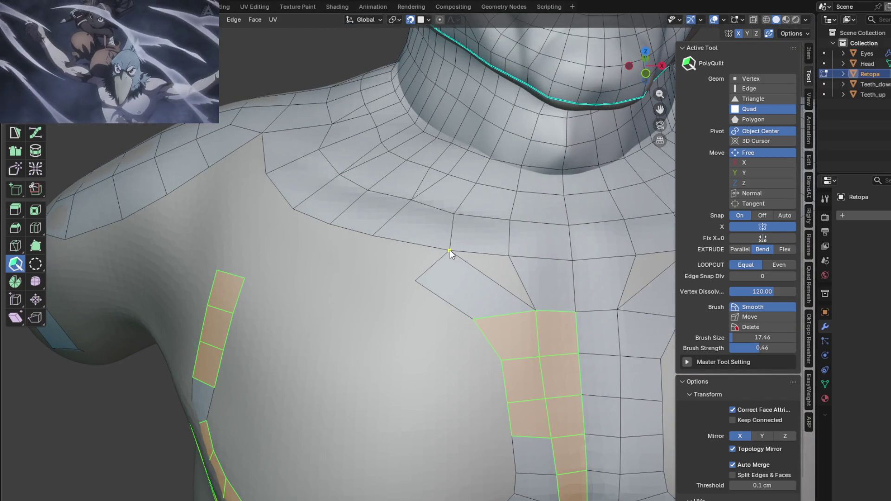
{"action": "middle_click_drag", "start_coordinate": [450, 250], "coordinate": [480, 231]}
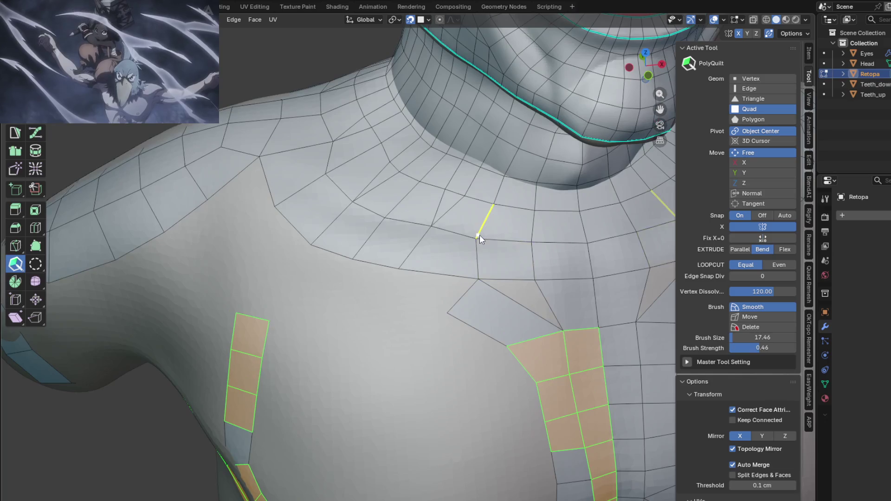
{"action": "left_click_drag", "start_coordinate": [473, 237], "coordinate": [489, 238]}
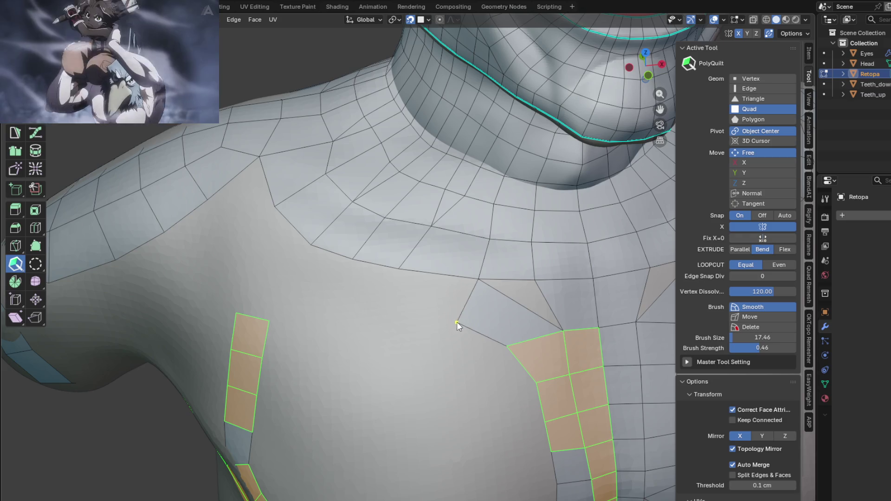
{"action": "left_click", "coordinate": [470, 298]}
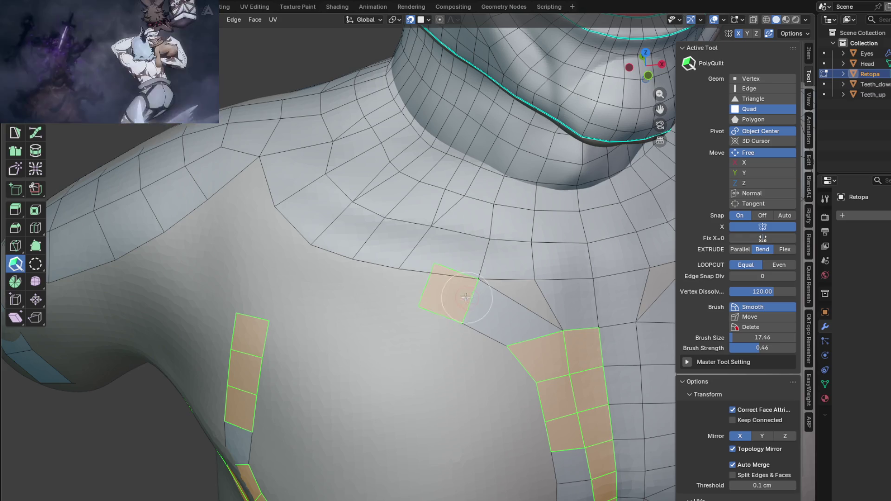
{"action": "left_click_drag", "start_coordinate": [435, 263], "coordinate": [399, 269]}
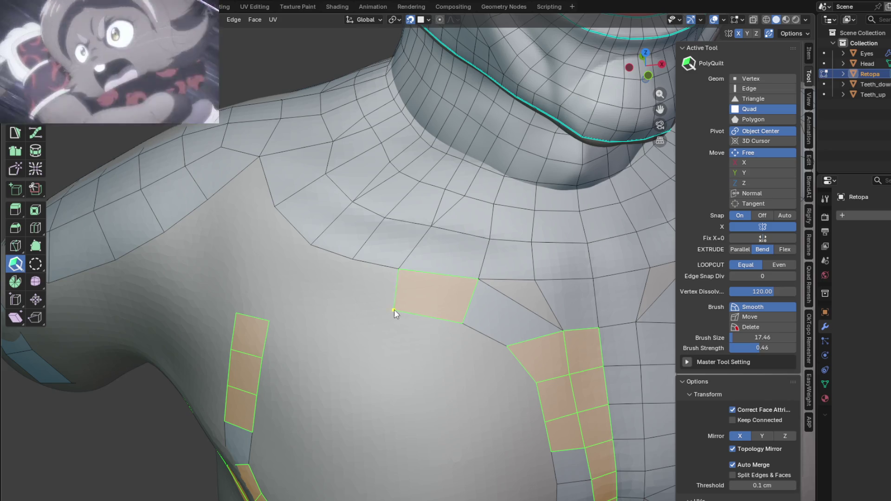
{"action": "left_click", "coordinate": [395, 290]}
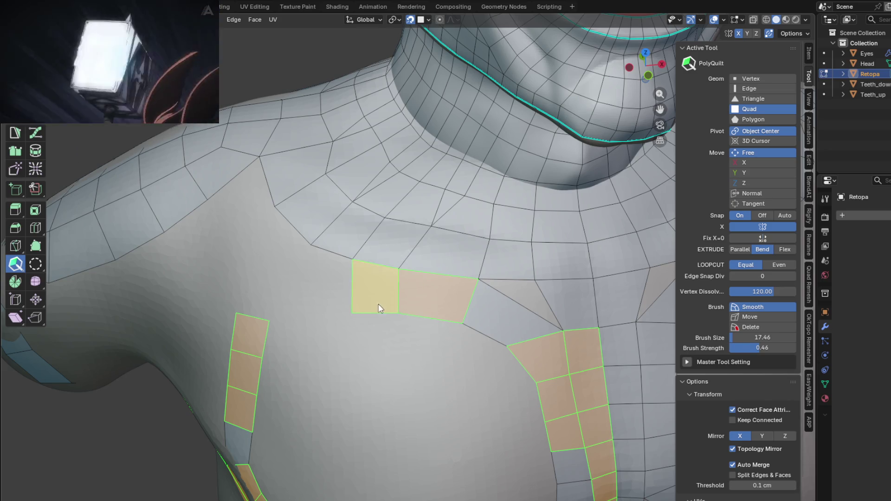
{"action": "middle_click_drag", "start_coordinate": [395, 290], "coordinate": [507, 289]}
{"action": "left_click", "coordinate": [469, 278]}
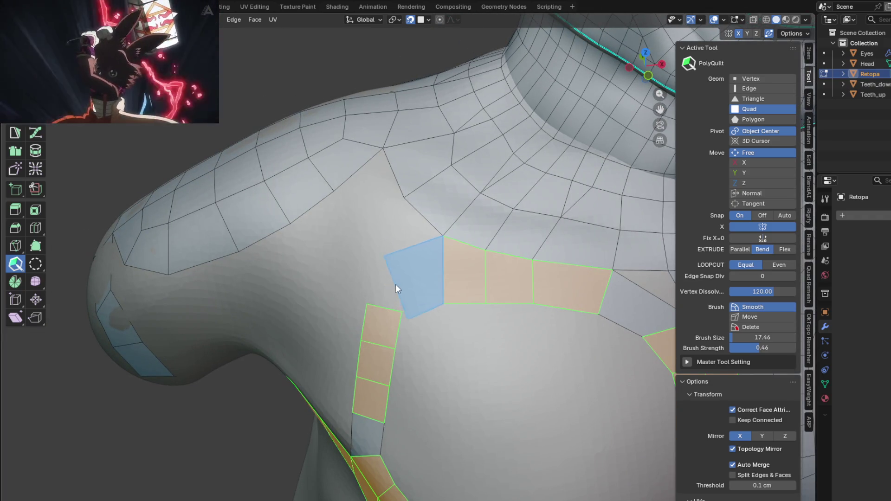
Add a corner quad snapped onto the strip corner and widen the outer column's middle quad
{"action": "left_click", "coordinate": [393, 279]}
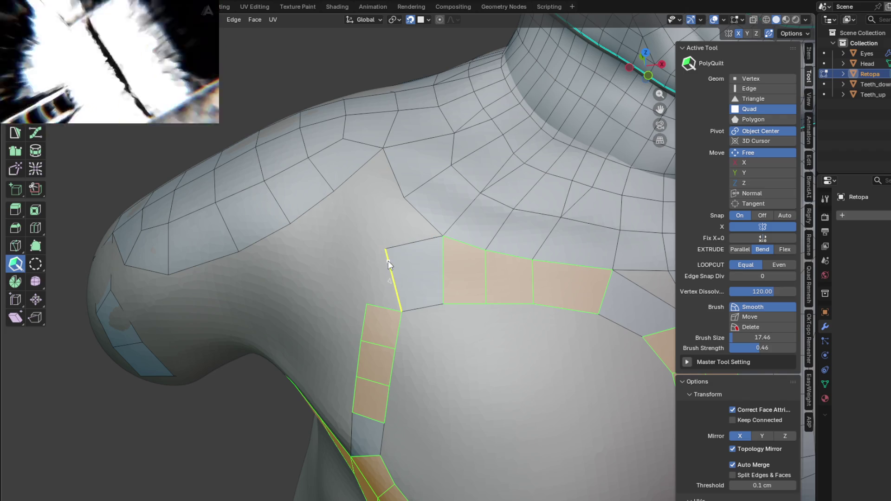
{"action": "mouse_move", "coordinate": [384, 250]}
{"action": "left_mouse_down"}
{"action": "mouse_move", "coordinate": [368, 306]}
{"action": "mouse_move", "coordinate": [419, 316]}
{"action": "left_mouse_up"}
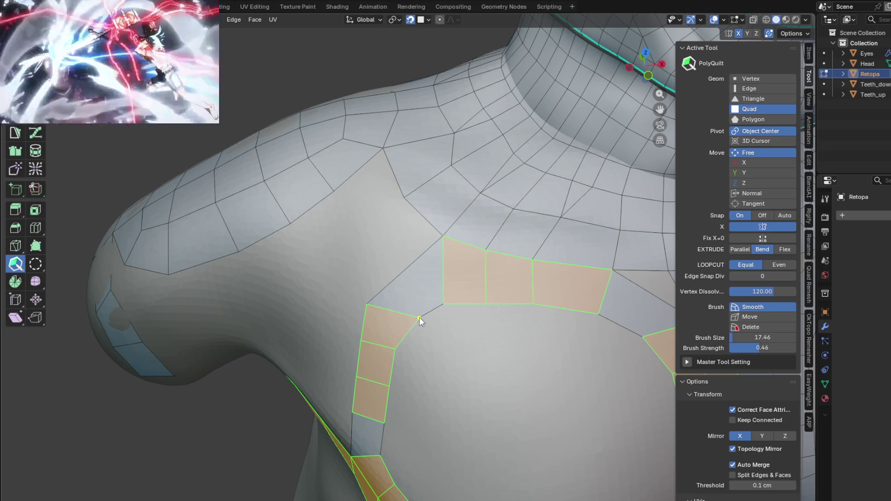
{"action": "left_click_drag", "start_coordinate": [394, 352], "coordinate": [404, 354]}
{"action": "scroll", "coordinate": [405, 355], "scroll_direction": "down", "scroll_amount": 5}
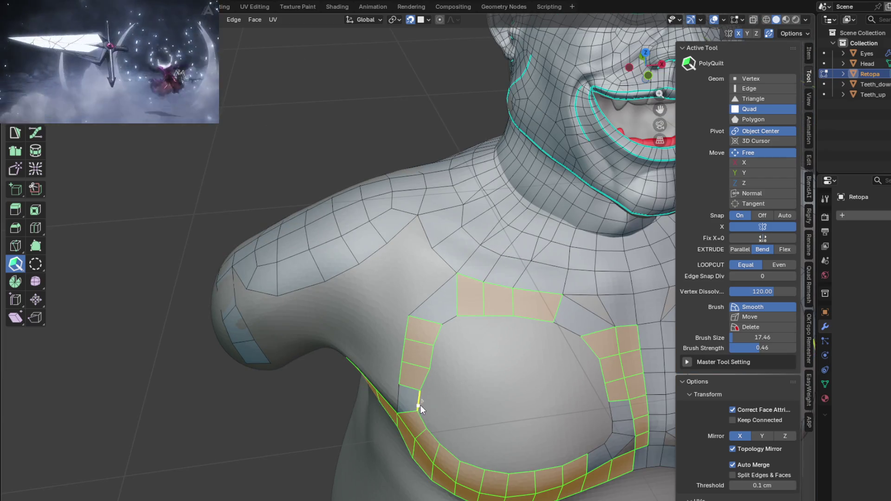
{"action": "scroll", "coordinate": [420, 405], "scroll_direction": "up", "scroll_amount": 4}
{"action": "scroll", "coordinate": [418, 409], "scroll_direction": "down", "scroll_amount": 4}
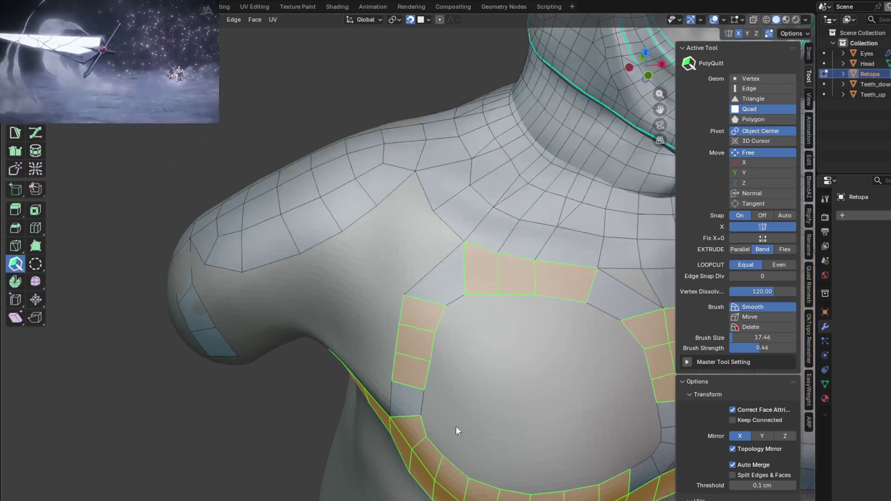
Nudge the strip's top-left vertex and the upper face's top-left vertex while viewing from the side
{"action": "middle_click_drag", "start_coordinate": [473, 395], "coordinate": [496, 395], "text": "shift"}
{"action": "mouse_move", "coordinate": [493, 306]}
{"action": "middle_mouse_down"}
{"action": "mouse_move", "coordinate": [512, 299]}
{"action": "mouse_move", "coordinate": [475, 288]}
{"action": "mouse_move", "coordinate": [495, 308]}
{"action": "mouse_move", "coordinate": [425, 250]}
{"action": "middle_mouse_up"}
{"action": "left_click_drag", "start_coordinate": [417, 246], "coordinate": [421, 248]}
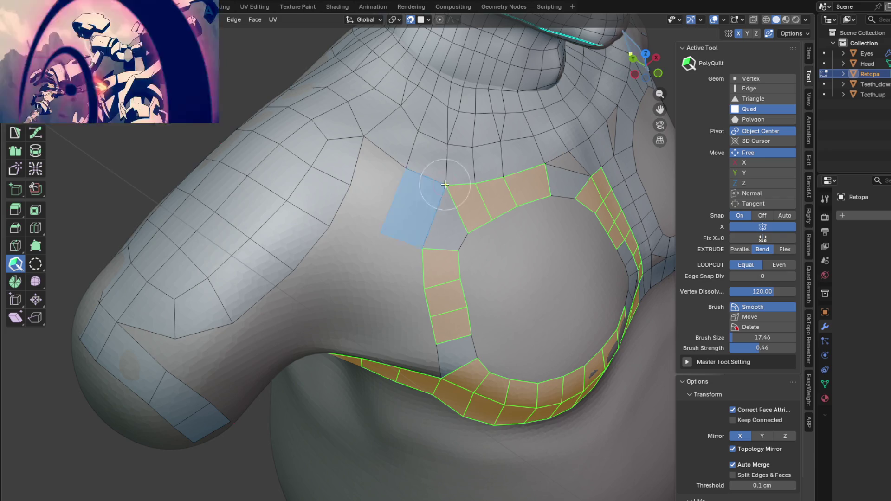
{"action": "scroll", "coordinate": [410, 235], "scroll_direction": "up", "scroll_amount": 3}
{"action": "middle_click_drag", "start_coordinate": [410, 292], "coordinate": [394, 249]}
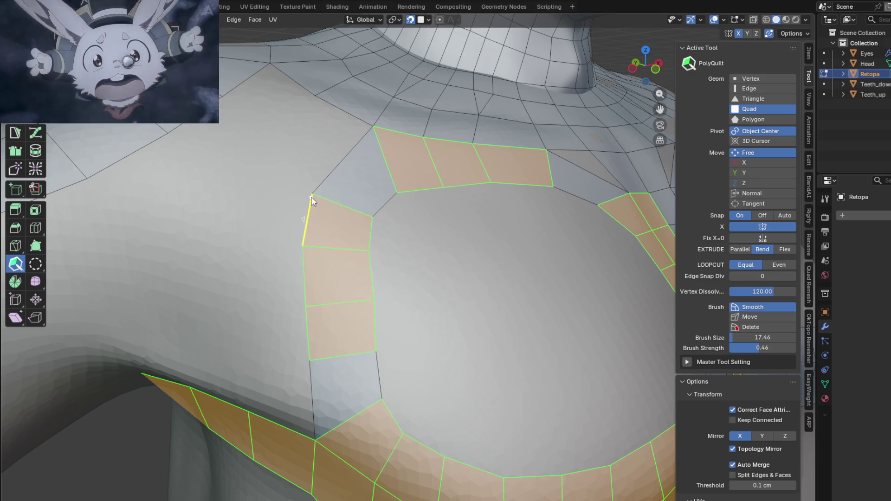
{"action": "left_click_drag", "start_coordinate": [318, 184], "coordinate": [318, 187]}
{"action": "scroll", "coordinate": [318, 188], "scroll_direction": "down", "scroll_amount": 3}
{"action": "mouse_move", "coordinate": [332, 196]}
{"action": "middle_mouse_down"}
{"action": "mouse_move", "coordinate": [417, 257]}
{"action": "mouse_move", "coordinate": [362, 267]}
{"action": "mouse_move", "coordinate": [362, 251]}
{"action": "mouse_move", "coordinate": [398, 245]}
{"action": "middle_mouse_up"}
{"action": "scroll", "coordinate": [351, 252], "scroll_direction": "up", "scroll_amount": 5}
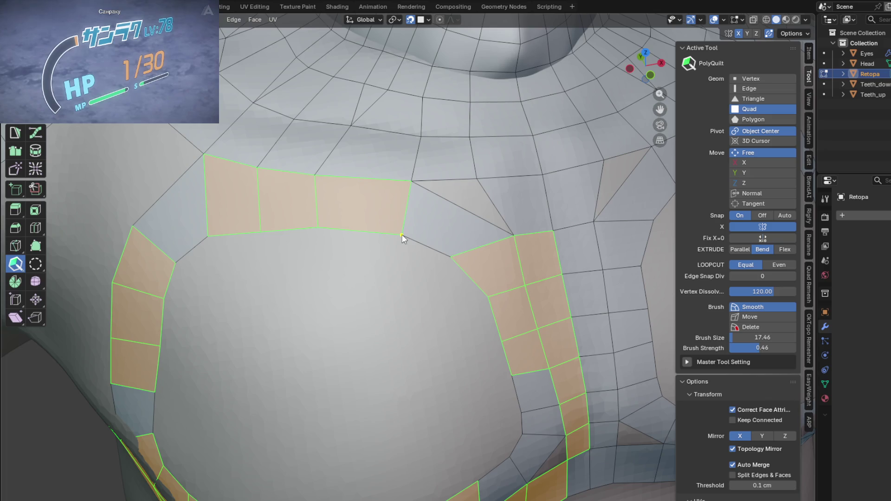
{"action": "middle_click_drag", "start_coordinate": [391, 280], "coordinate": [408, 308], "text": "shift"}
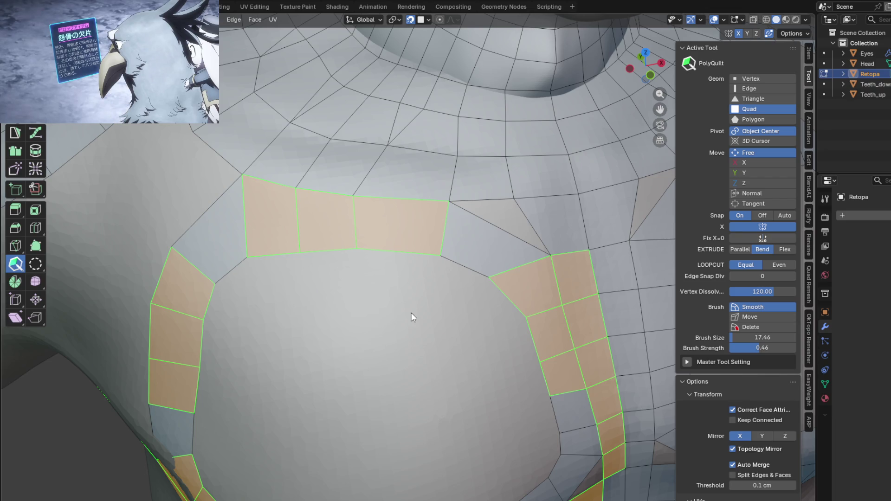
Fill a new quad between the left pectoral loop and the neck grid
{"action": "mouse_move", "coordinate": [110, 70]}
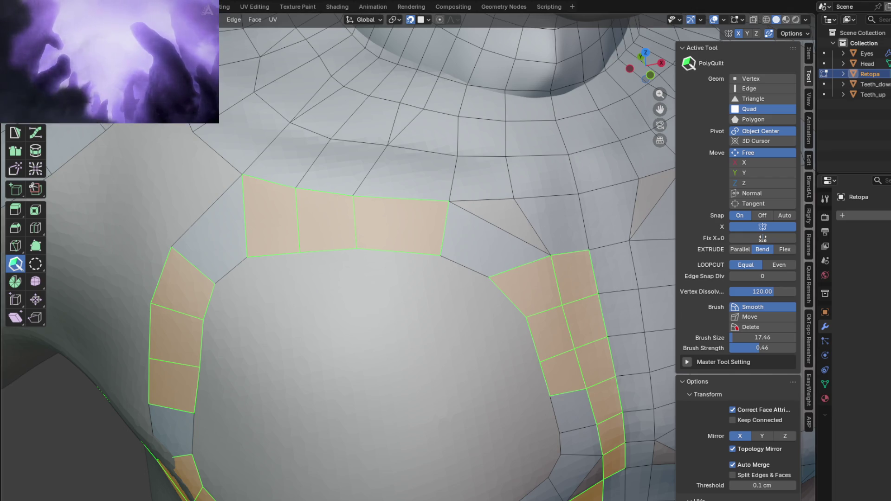
{"action": "scroll", "coordinate": [399, 247], "scroll_direction": "down", "scroll_amount": 6}
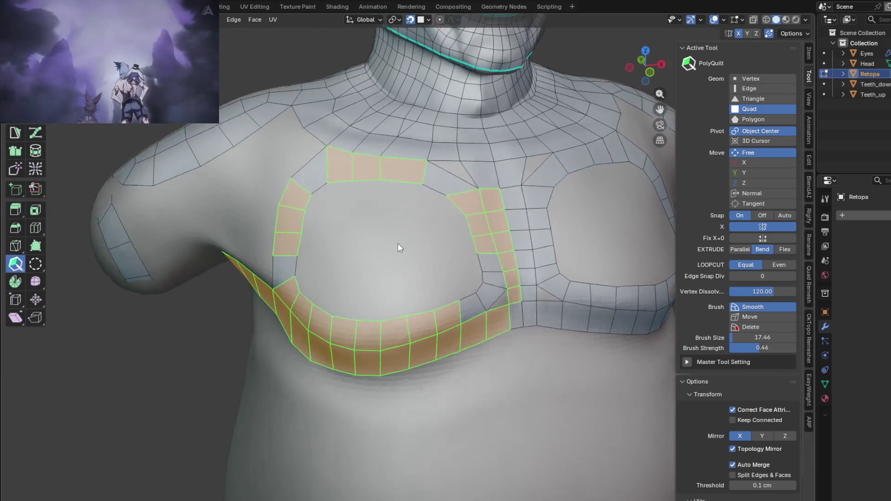
{"action": "mouse_move", "coordinate": [398, 243]}
{"action": "middle_mouse_down"}
{"action": "mouse_move", "coordinate": [388, 250]}
{"action": "mouse_move", "coordinate": [327, 239]}
{"action": "mouse_move", "coordinate": [389, 235]}
{"action": "middle_mouse_up"}
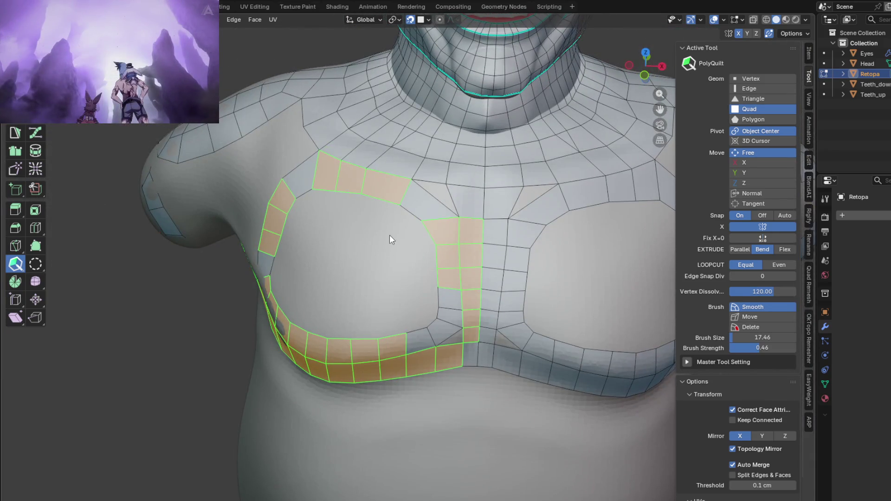
{"action": "scroll", "coordinate": [389, 235], "scroll_direction": "down", "scroll_amount": 3}
{"action": "scroll", "coordinate": [395, 255], "scroll_direction": "up", "scroll_amount": 6}
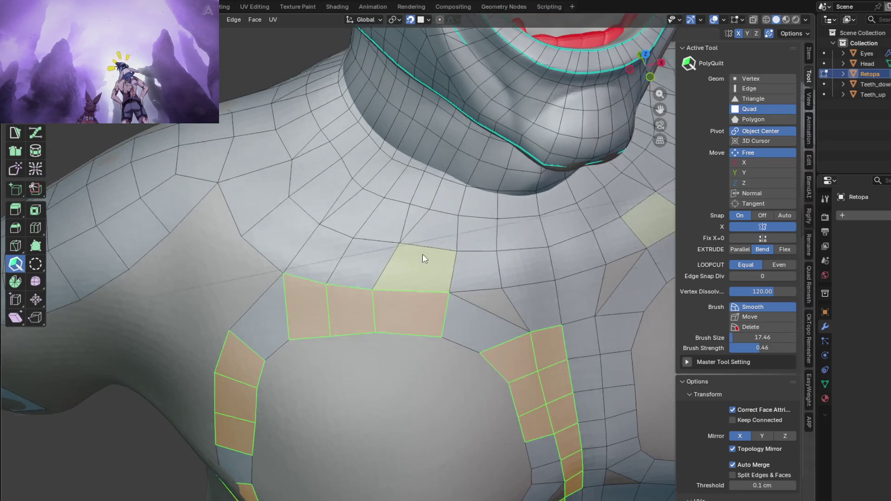
{"action": "scroll", "coordinate": [422, 254], "scroll_direction": "down", "scroll_amount": 2, "text": "shift"}
{"action": "left_click", "coordinate": [417, 256]}
{"action": "scroll", "coordinate": [399, 241], "scroll_direction": "down", "scroll_amount": 2, "text": "shift"}
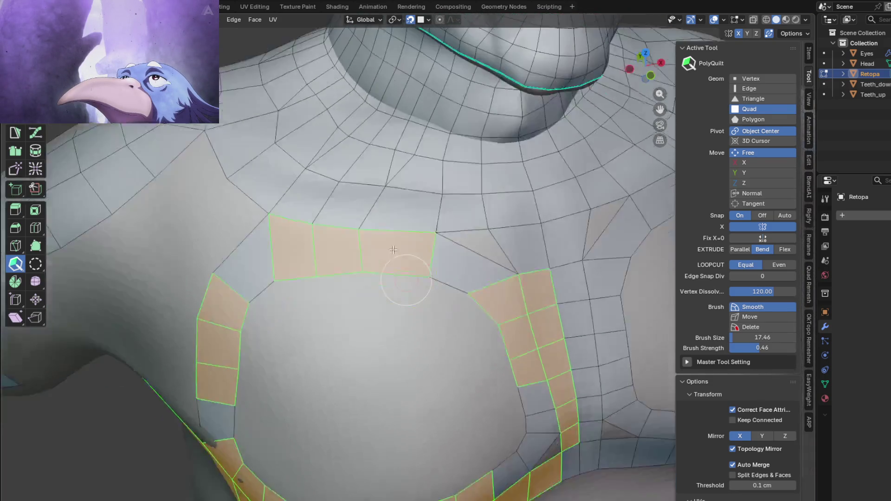
{"action": "scroll", "coordinate": [355, 209], "scroll_direction": "down", "scroll_amount": 3, "text": "shift"}
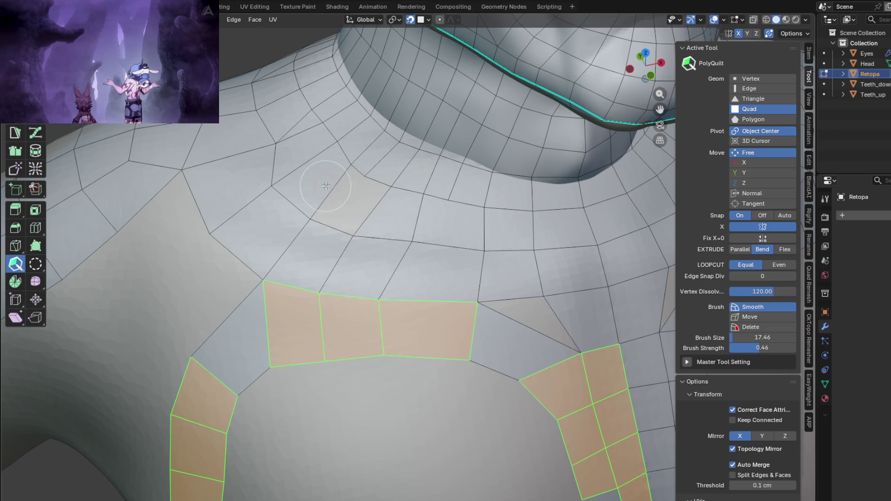
Cut new edges through the faces just below the neck
{"action": "left_click_drag", "start_coordinate": [318, 258], "coordinate": [332, 227]}
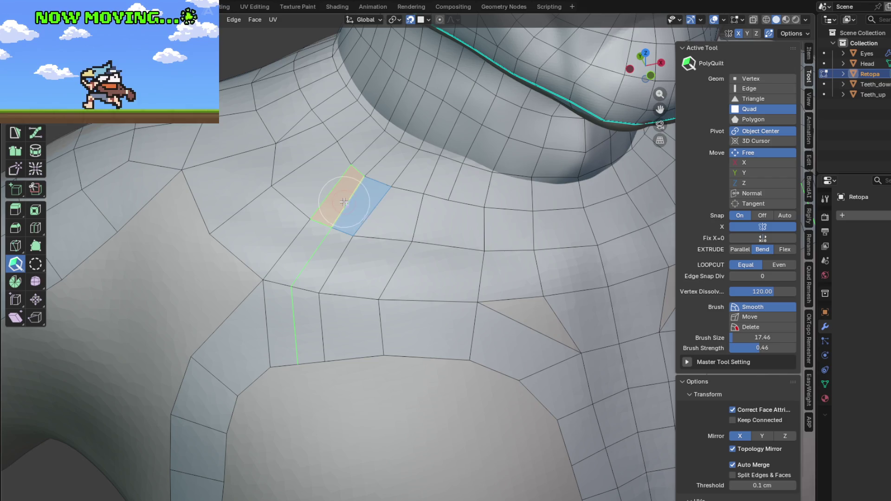
{"action": "left_click_drag", "start_coordinate": [347, 210], "coordinate": [356, 208]}
{"action": "middle_click_drag", "start_coordinate": [473, 285], "coordinate": [411, 205]}
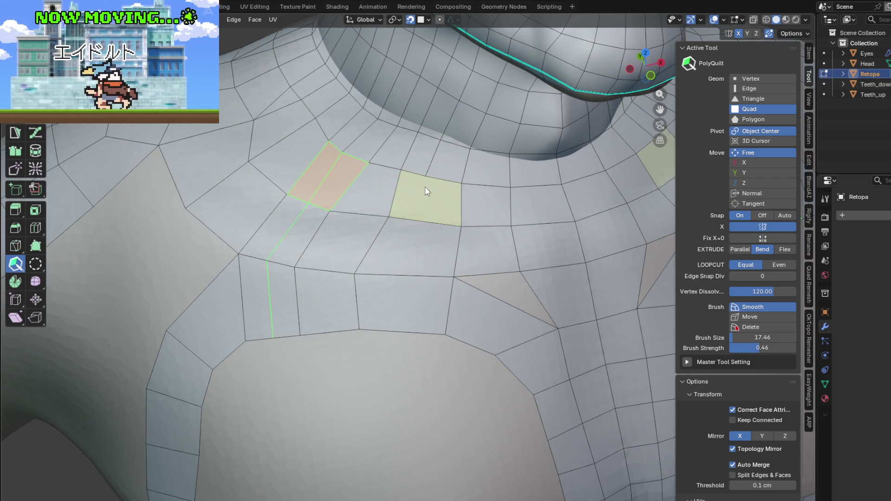
Delete the face below the neck, then refill the hole with two quads and a sternum-side triangle
{"action": "key", "text": "ctrl"}
{"action": "left_click", "coordinate": [422, 204], "text": "ctrl"}
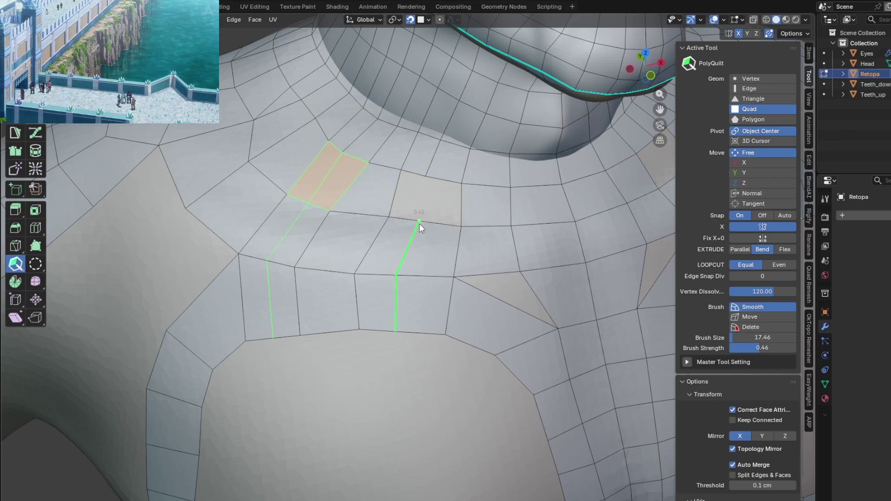
{"action": "left_click_drag", "start_coordinate": [422, 222], "coordinate": [421, 222]}
{"action": "left_click", "coordinate": [410, 195]}
{"action": "left_click", "coordinate": [421, 195]}
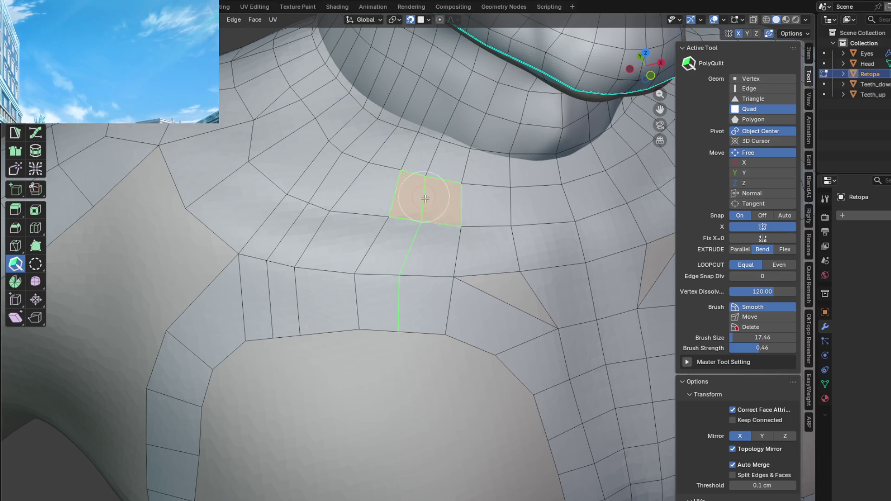
{"action": "middle_click_drag", "start_coordinate": [493, 306], "coordinate": [453, 268], "text": "shift"}
{"action": "left_click", "coordinate": [430, 231]}
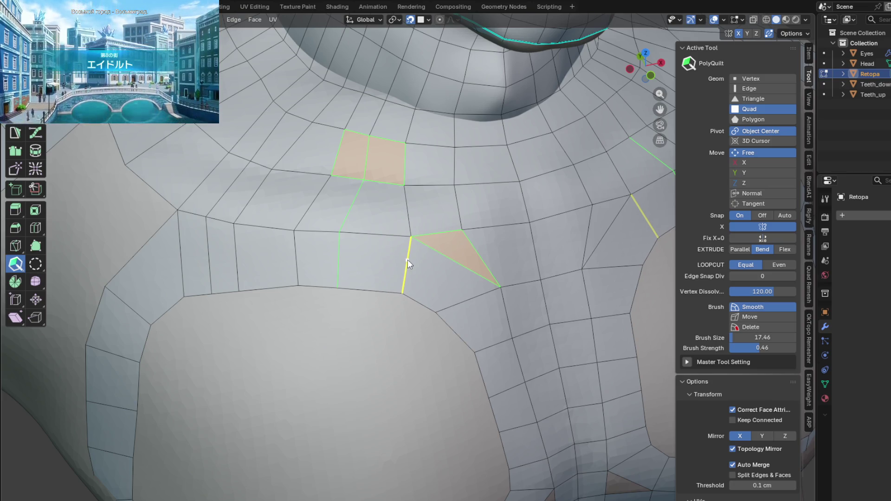
Widen the neck-base quads and slide the vertical edges below them to the right
{"action": "left_click_drag", "start_coordinate": [403, 185], "coordinate": [407, 185]}
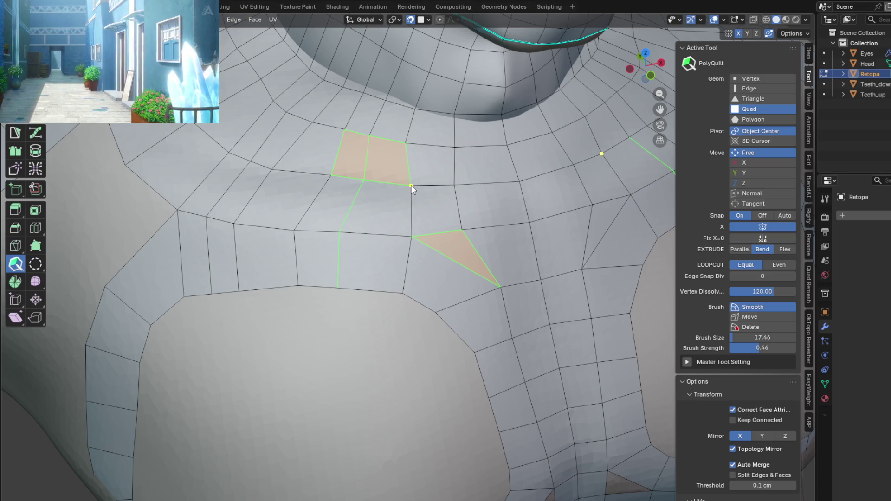
{"action": "left_click_drag", "start_coordinate": [404, 142], "coordinate": [413, 142]}
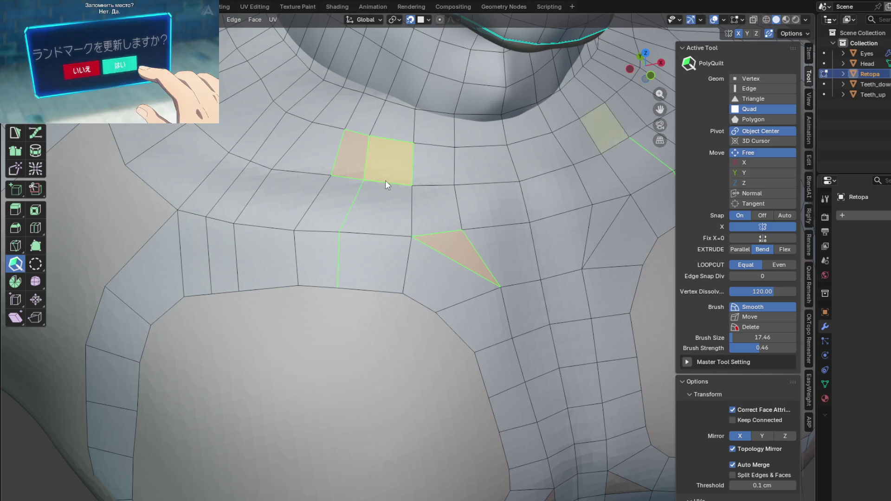
{"action": "left_click_drag", "start_coordinate": [338, 269], "coordinate": [360, 269]}
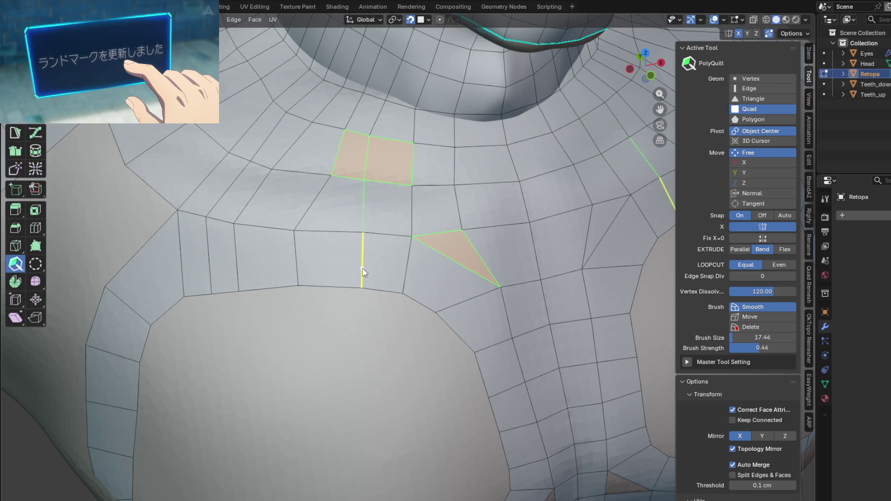
{"action": "left_click_drag", "start_coordinate": [296, 260], "coordinate": [323, 260]}
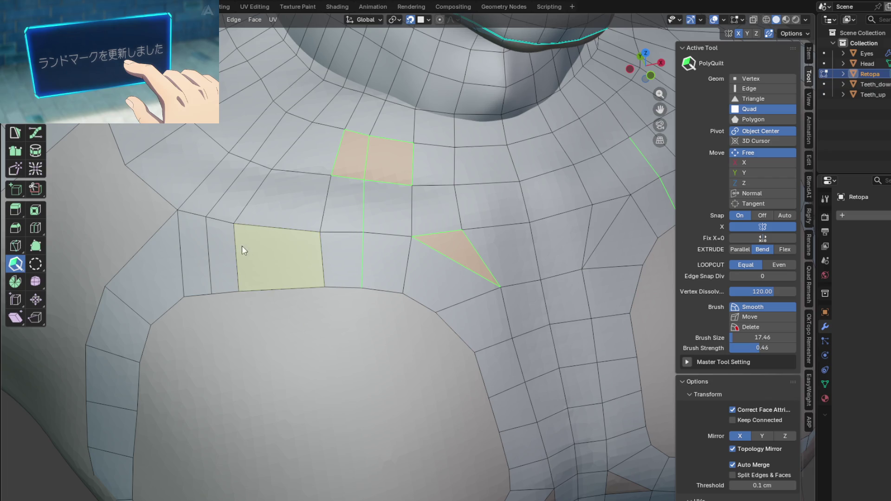
Cut a new edge loop through the upper-chest face and relax the vertices around the triangle
{"action": "mouse_move", "coordinate": [241, 245]}
{"action": "left_mouse_down"}
{"action": "mouse_move", "coordinate": [274, 249]}
{"action": "mouse_move", "coordinate": [207, 240]}
{"action": "mouse_move", "coordinate": [227, 238]}
{"action": "left_mouse_up"}
{"action": "scroll", "coordinate": [267, 259], "scroll_direction": "down", "scroll_amount": 2}
{"action": "scroll", "coordinate": [267, 259], "scroll_direction": "down", "scroll_amount": 3}
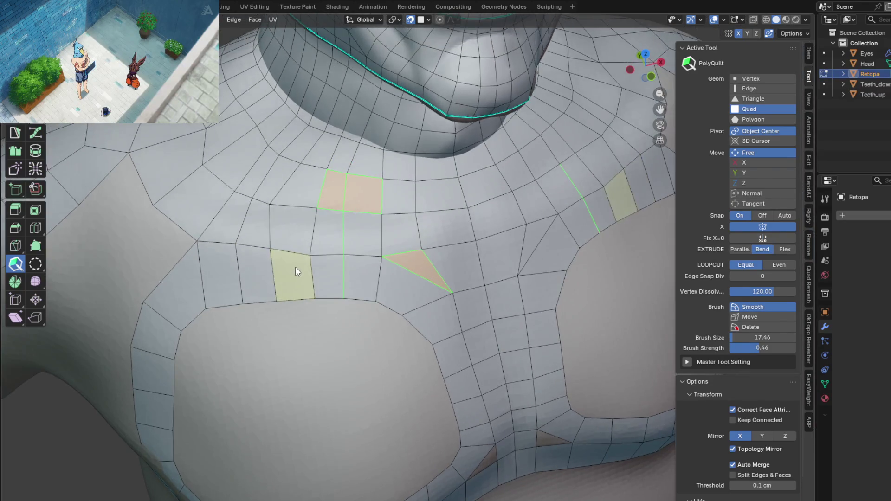
{"action": "mouse_move", "coordinate": [308, 228]}
{"action": "left_mouse_down", "text": "shift"}
{"action": "mouse_move", "coordinate": [315, 218]}
{"action": "mouse_move", "coordinate": [324, 251]}
{"action": "mouse_move", "coordinate": [334, 251]}
{"action": "mouse_move", "coordinate": [284, 252]}
{"action": "left_mouse_up", "text": "shift"}
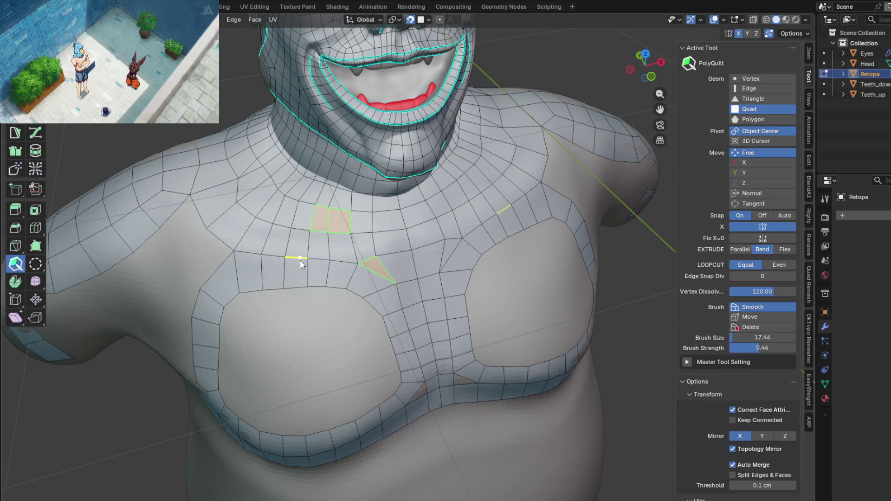
Delete and refill the small triangle face beside the sternum, then orbit to check the chest
{"action": "scroll", "coordinate": [324, 260], "scroll_direction": "up", "scroll_amount": 4}
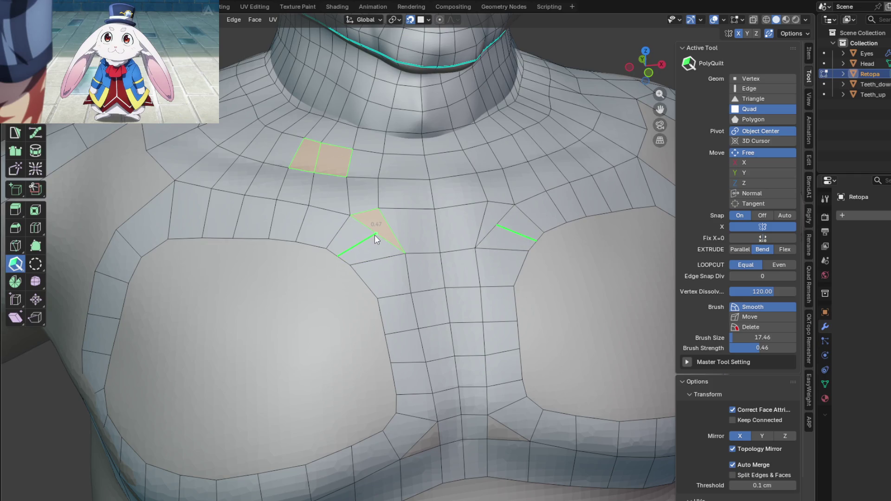
{"action": "scroll", "coordinate": [376, 234], "scroll_direction": "up", "scroll_amount": 1}
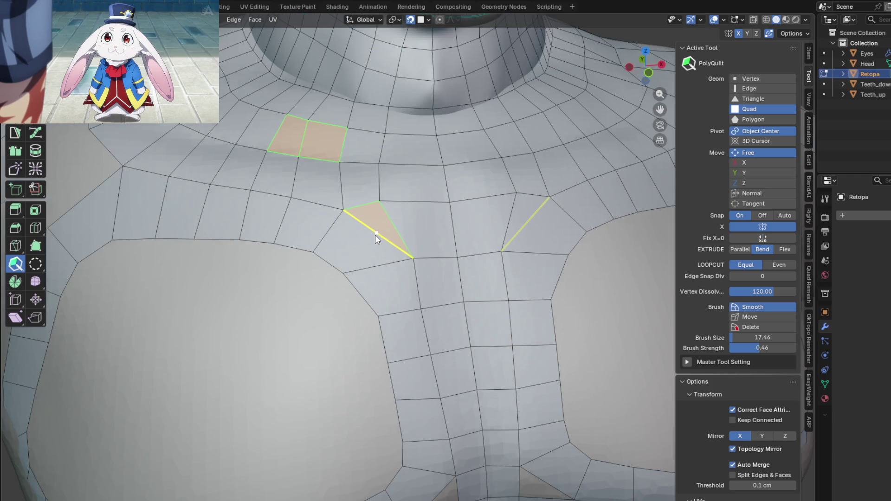
{"action": "left_click", "coordinate": [375, 221]}
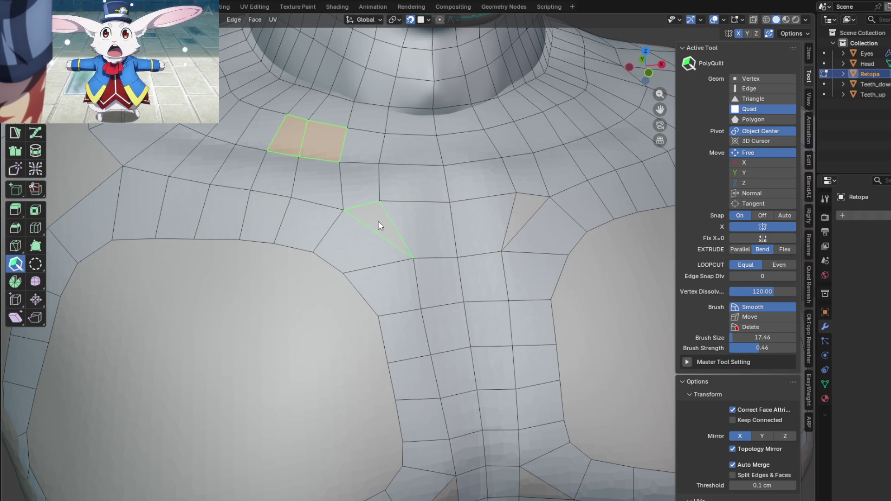
{"action": "scroll", "coordinate": [374, 216], "scroll_direction": "down", "scroll_amount": 5}
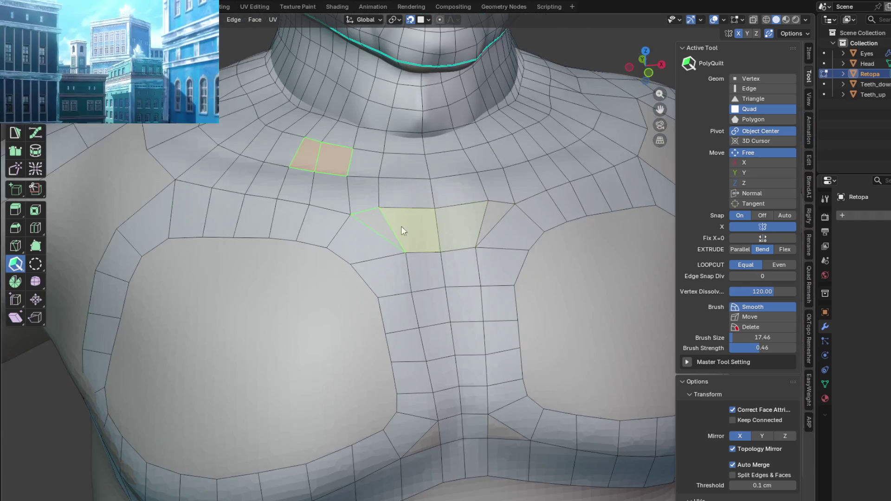
{"action": "scroll", "coordinate": [380, 223], "scroll_direction": "up", "scroll_amount": 7}
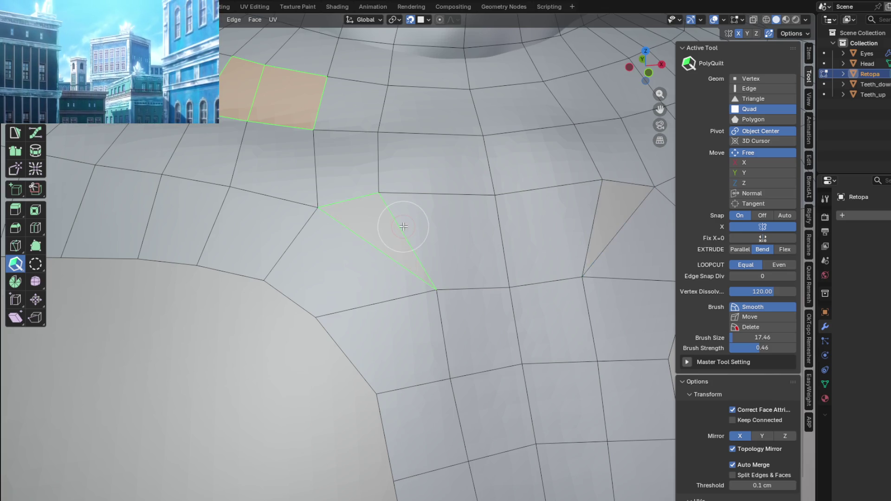
{"action": "left_click", "coordinate": [387, 234]}
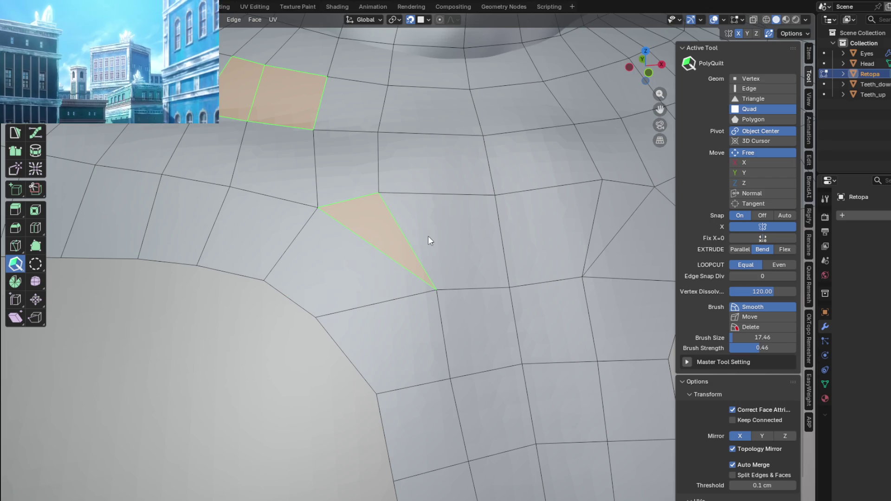
{"action": "scroll", "coordinate": [410, 246], "scroll_direction": "down", "scroll_amount": 3}
{"action": "mouse_move", "coordinate": [422, 254]}
{"action": "middle_mouse_down"}
{"action": "mouse_move", "coordinate": [452, 225]}
{"action": "mouse_move", "coordinate": [427, 213]}
{"action": "mouse_move", "coordinate": [421, 343]}
{"action": "middle_mouse_up"}
{"action": "mouse_move", "coordinate": [320, 260]}
{"action": "middle_mouse_down"}
{"action": "mouse_move", "coordinate": [339, 274]}
{"action": "mouse_move", "coordinate": [328, 302]}
{"action": "mouse_move", "coordinate": [401, 276]}
{"action": "mouse_move", "coordinate": [384, 279]}
{"action": "middle_mouse_up"}
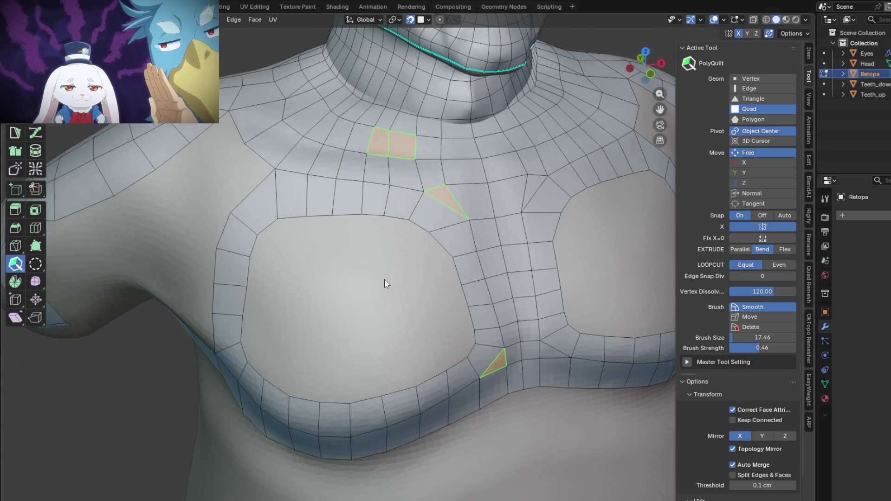
{"action": "scroll", "coordinate": [385, 279], "scroll_direction": "down", "scroll_amount": 5}
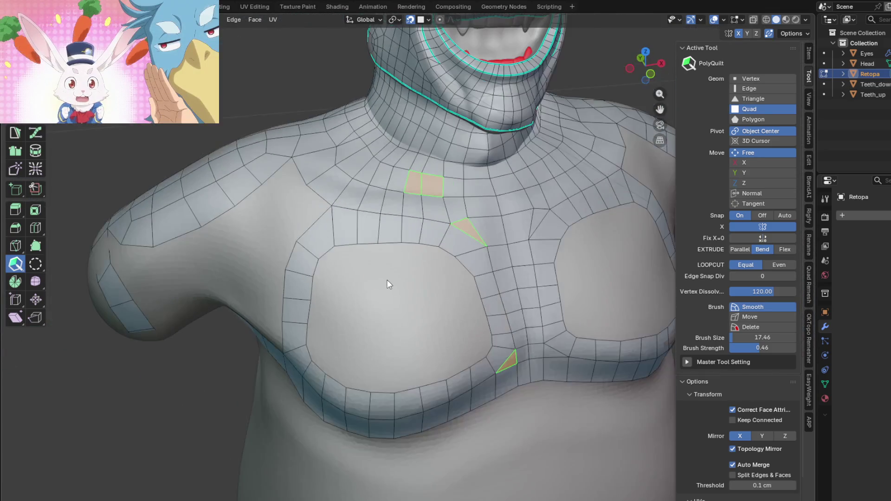
{"action": "scroll", "coordinate": [379, 301], "scroll_direction": "up", "scroll_amount": 3}
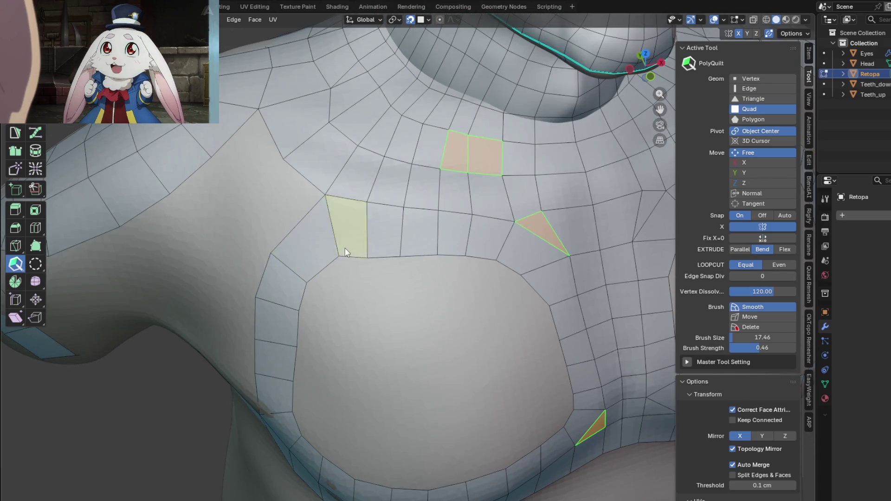
Nudge the left pectoral loop's upper vertex up slightly, then check the torso from Front view
{"action": "left_click_drag", "start_coordinate": [367, 256], "coordinate": [367, 250]}
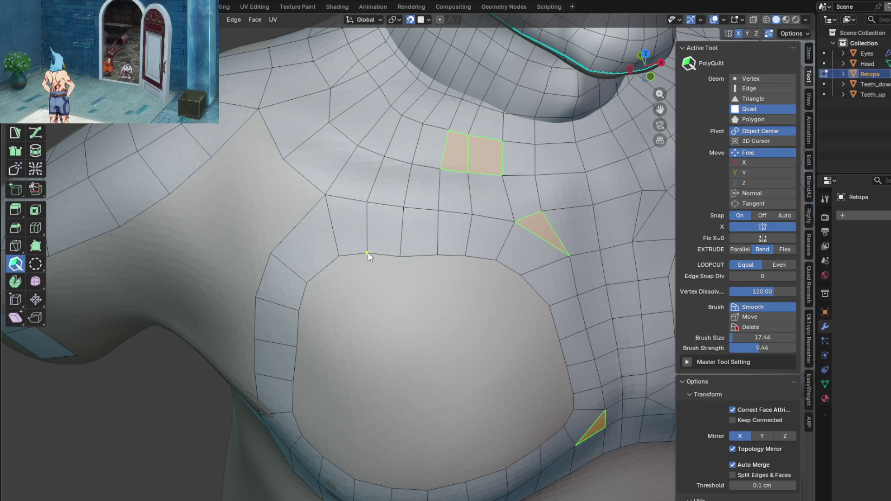
{"action": "scroll", "coordinate": [402, 252], "scroll_direction": "down", "scroll_amount": 5}
{"action": "mouse_move", "coordinate": [406, 267]}
{"action": "middle_mouse_down"}
{"action": "mouse_move", "coordinate": [447, 249]}
{"action": "mouse_move", "coordinate": [447, 230]}
{"action": "middle_mouse_up"}
{"action": "key", "text": "grave"}
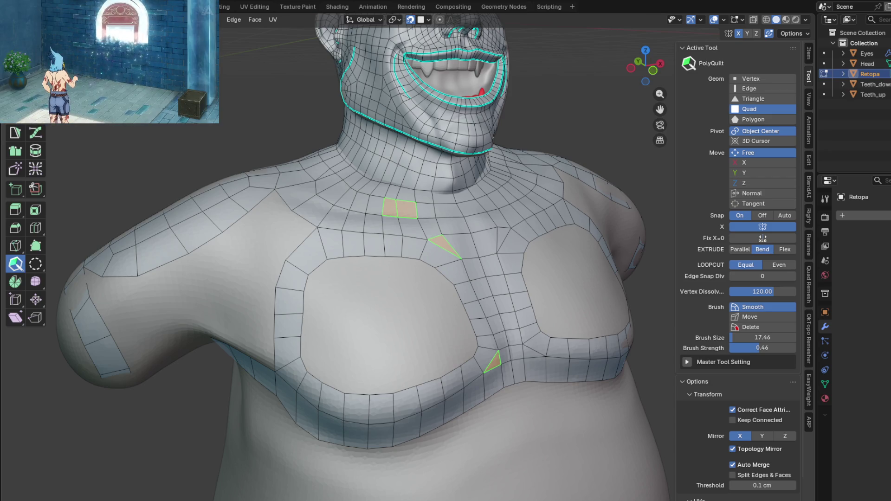
{"action": "mouse_move", "coordinate": [404, 315]}
{"action": "middle_mouse_down"}
{"action": "mouse_move", "coordinate": [323, 294]}
{"action": "mouse_move", "coordinate": [328, 282]}
{"action": "mouse_move", "coordinate": [352, 288]}
{"action": "mouse_move", "coordinate": [378, 335]}
{"action": "mouse_move", "coordinate": [378, 243]}
{"action": "mouse_move", "coordinate": [392, 274]}
{"action": "mouse_move", "coordinate": [465, 230]}
{"action": "mouse_move", "coordinate": [398, 307]}
{"action": "mouse_move", "coordinate": [380, 299]}
{"action": "middle_mouse_up"}
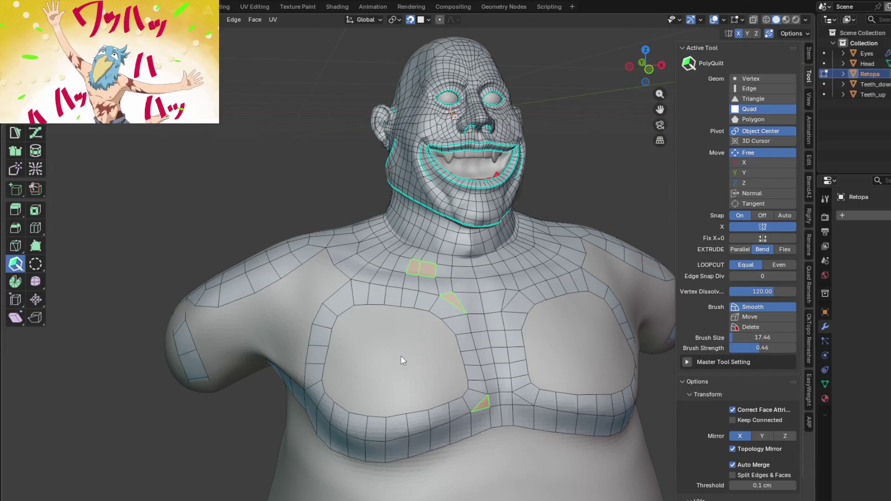
Dismiss the Face context menu, select all with A, then clear the selection with Alt+A
{"action": "right_click", "coordinate": [412, 355]}
{"action": "key", "text": "a"}
{"action": "key", "text": "alt+a"}
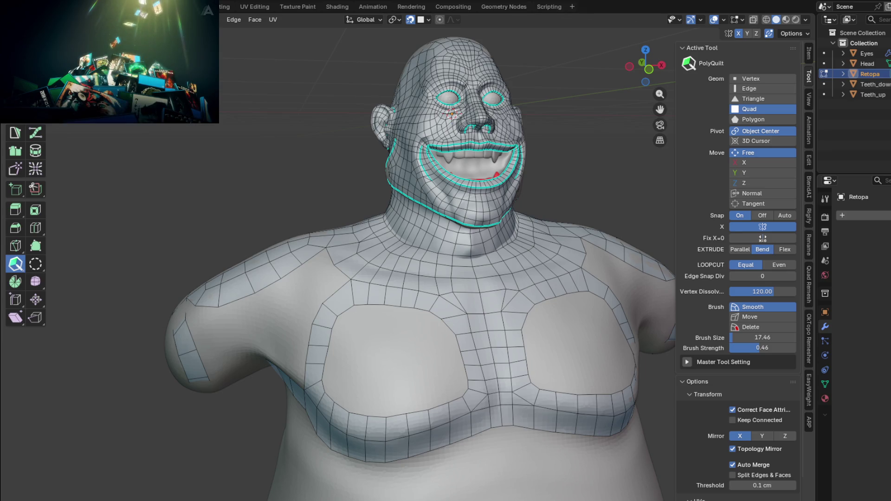
{"action": "left_click", "coordinate": [25, 104]}
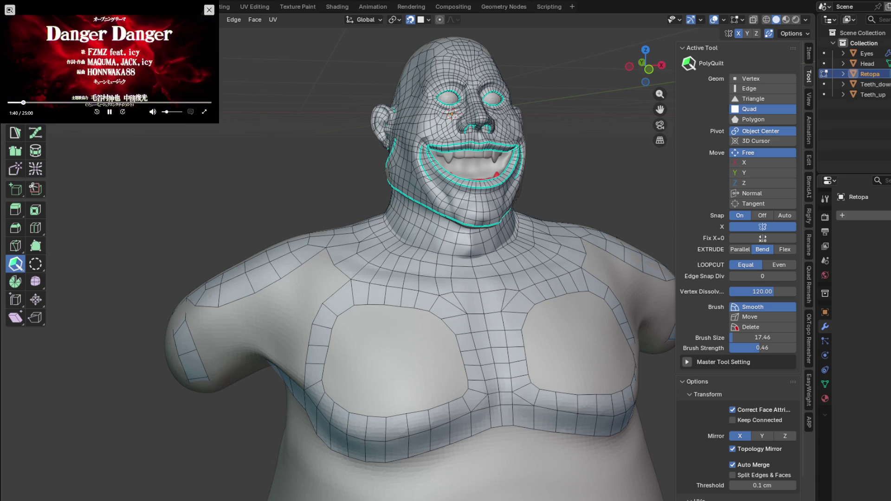
{"action": "left_click", "coordinate": [122, 112]}
{"action": "left_click", "coordinate": [123, 112]}
{"action": "left_click", "coordinate": [122, 111]}
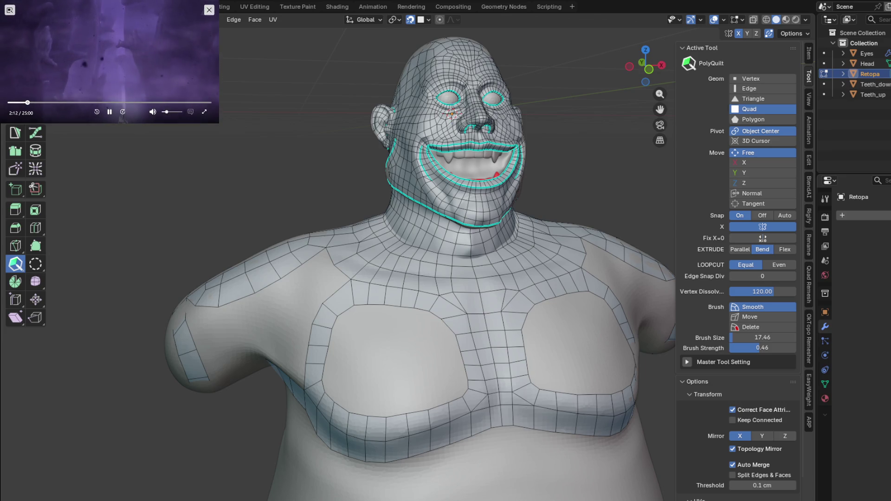